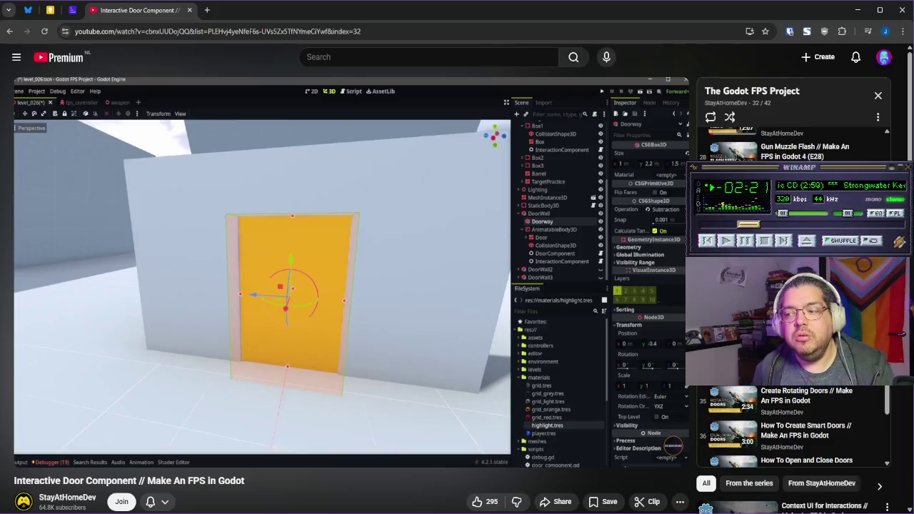
Step: Play the door tutorial to 0:36, pause on the door component settings, and return to Godot
mouse_move(238, 291)
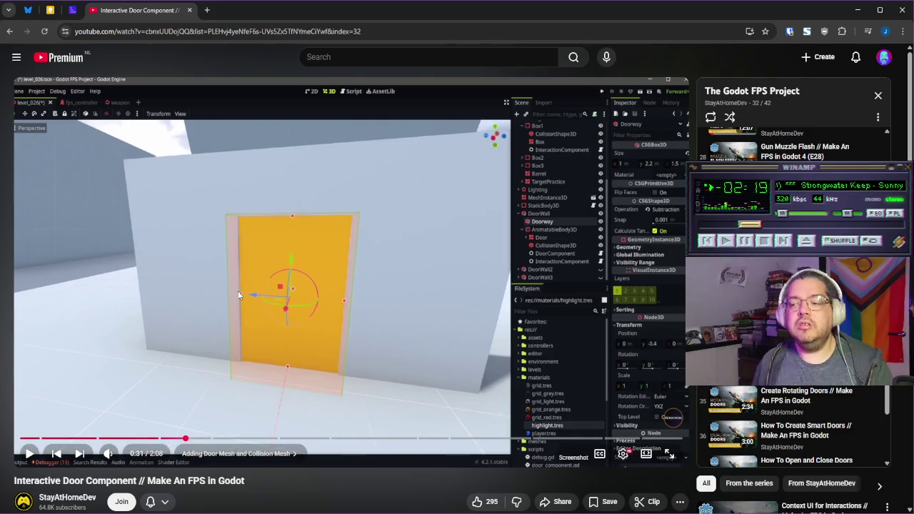
left_click(410, 314)
left_click(442, 316)
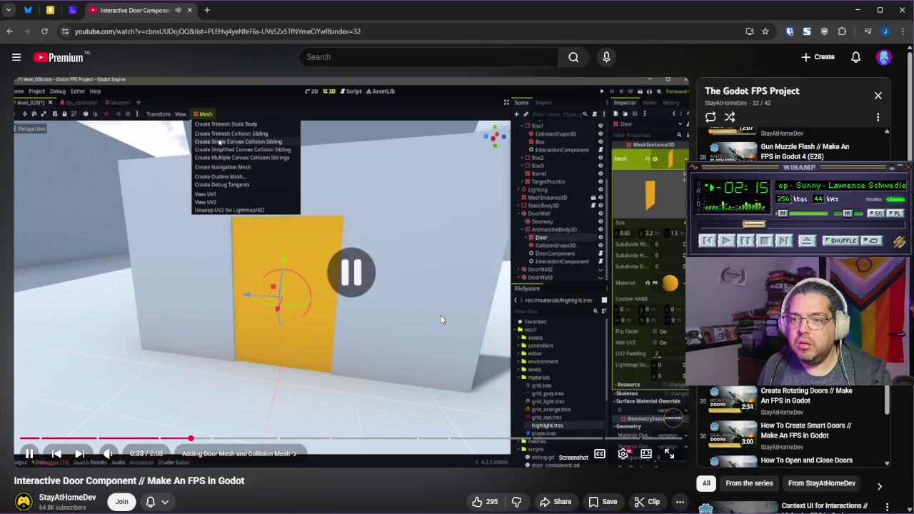
left_click(440, 320)
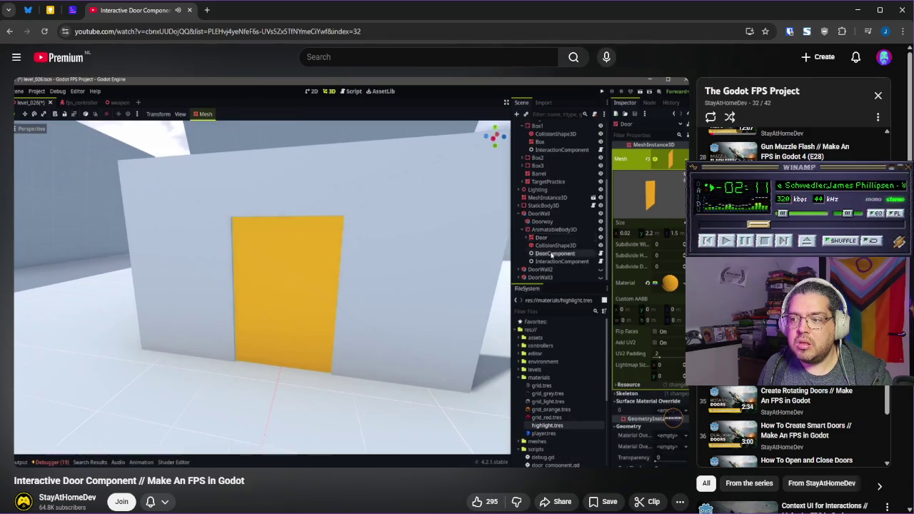
left_click(440, 320)
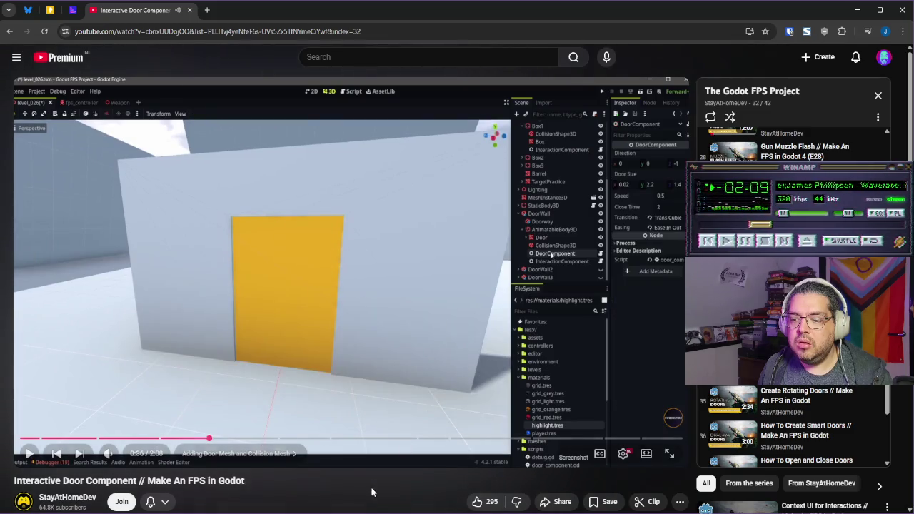
key("alt+Tab")
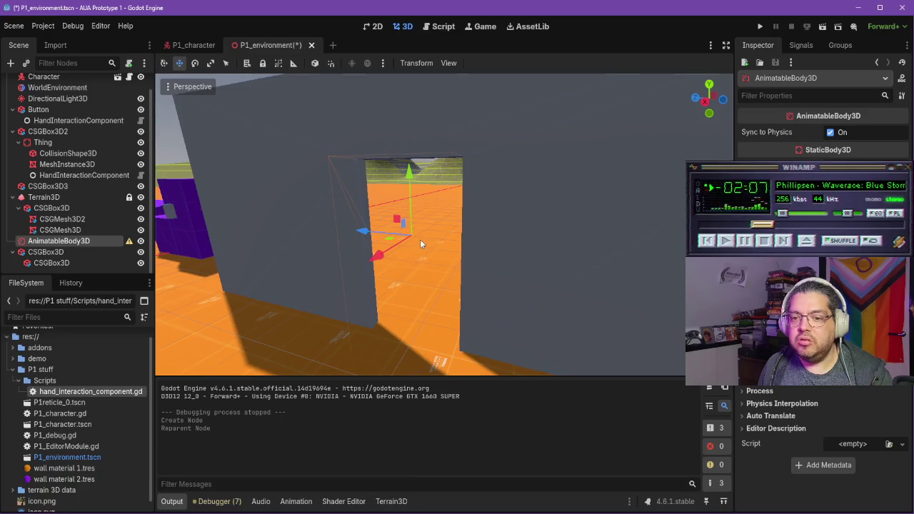
Step: Add a MeshInstance3D child under AnimatableBody3D and assign it a New BoxMesh
left_click_drag(422, 243, 285, 257)
right_click(98, 244)
left_click(142, 250)
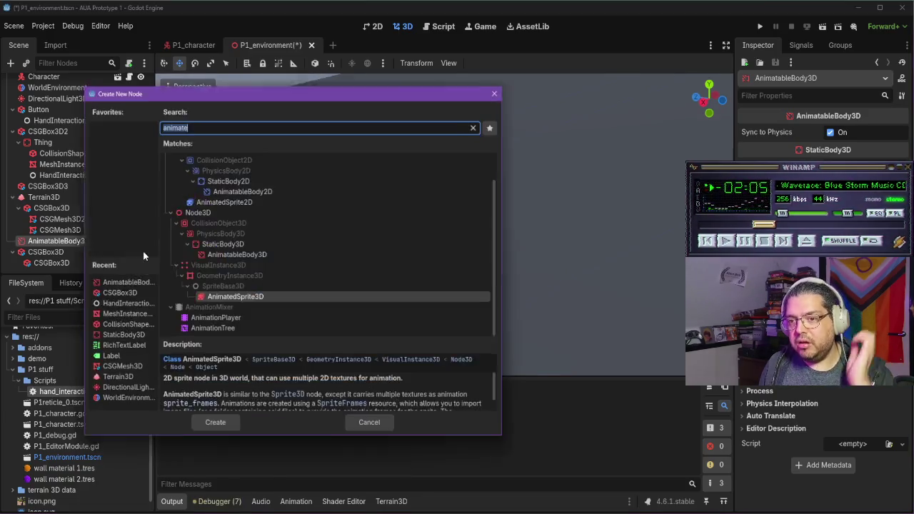
type("mnes")
key("BackSpace")
key("BackSpace")
key("BackSpace")
type("esh")
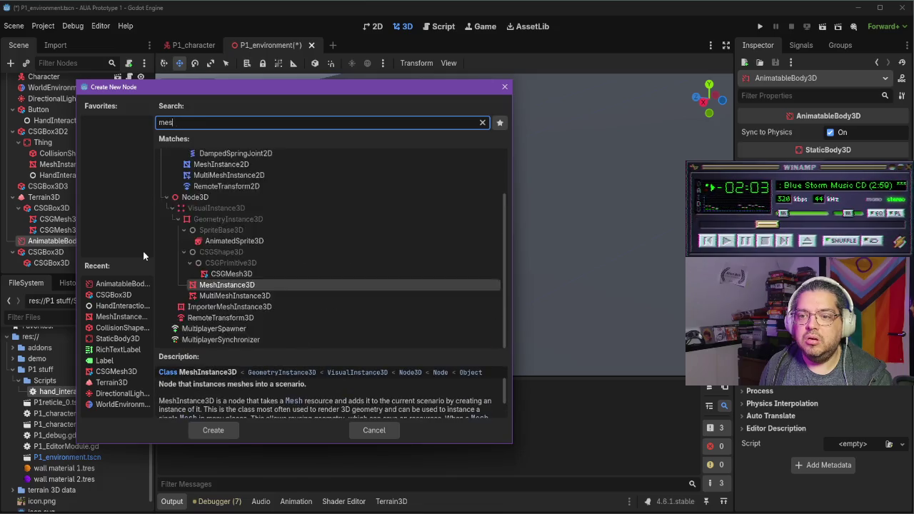
double_click(243, 234)
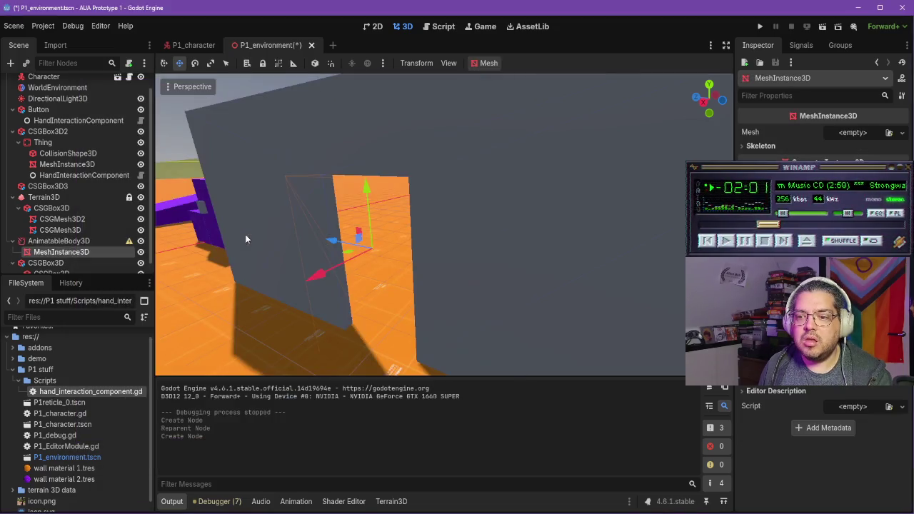
left_click(902, 132)
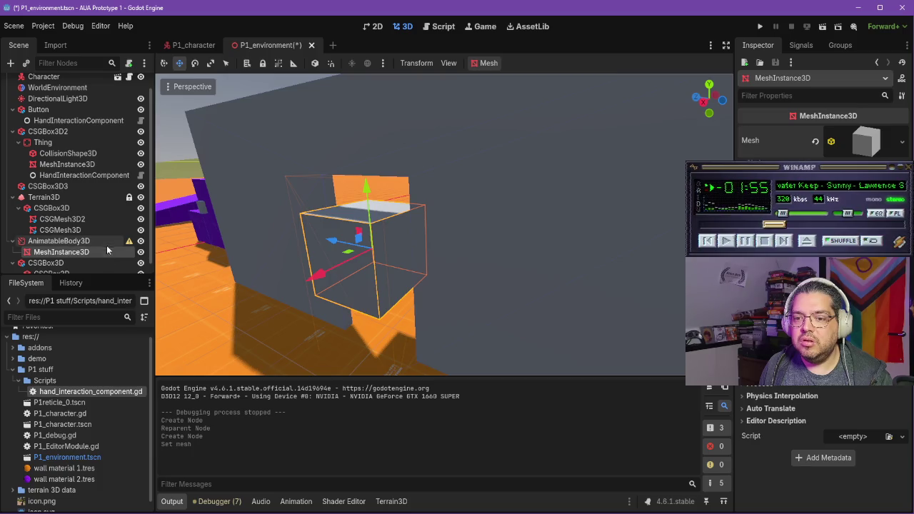
key("alt+Tab")
Step: Replay the tutorial around the door script code, stepping back five seconds at a time
left_click(436, 265)
left_click(439, 269)
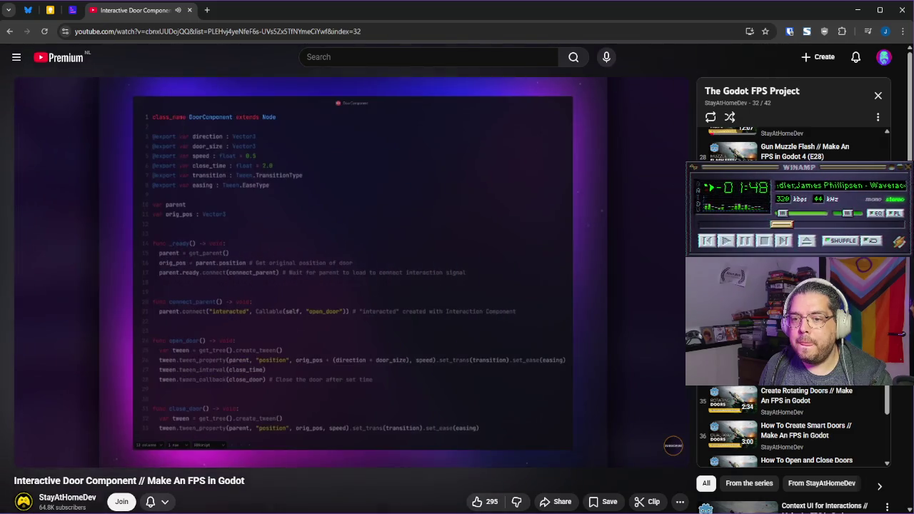
left_click(438, 270)
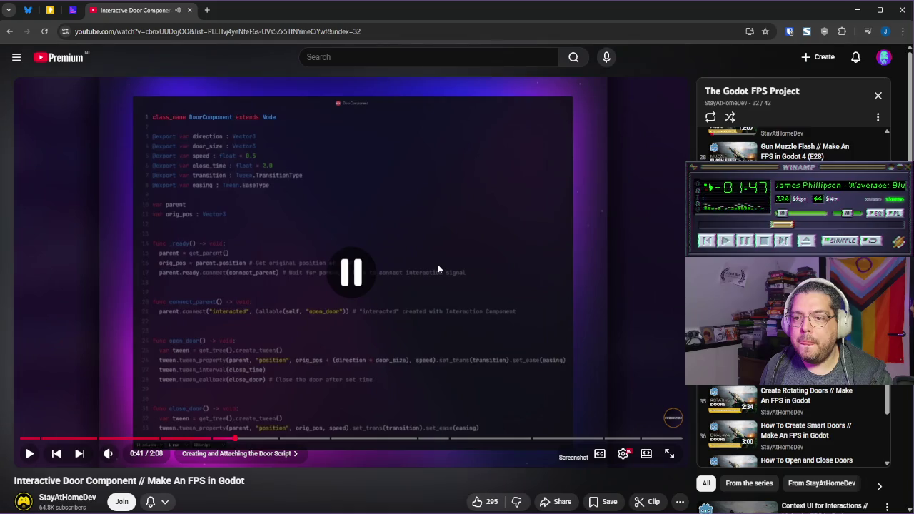
key("Left")
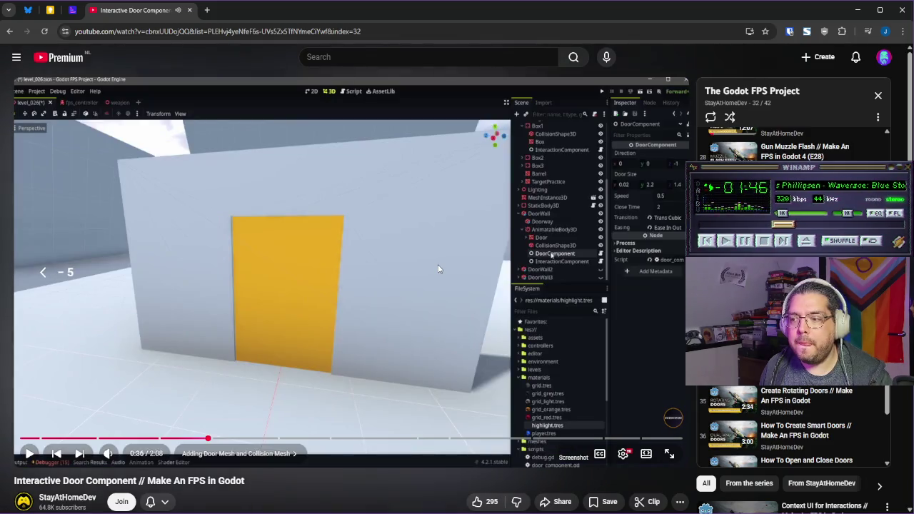
left_click(438, 269)
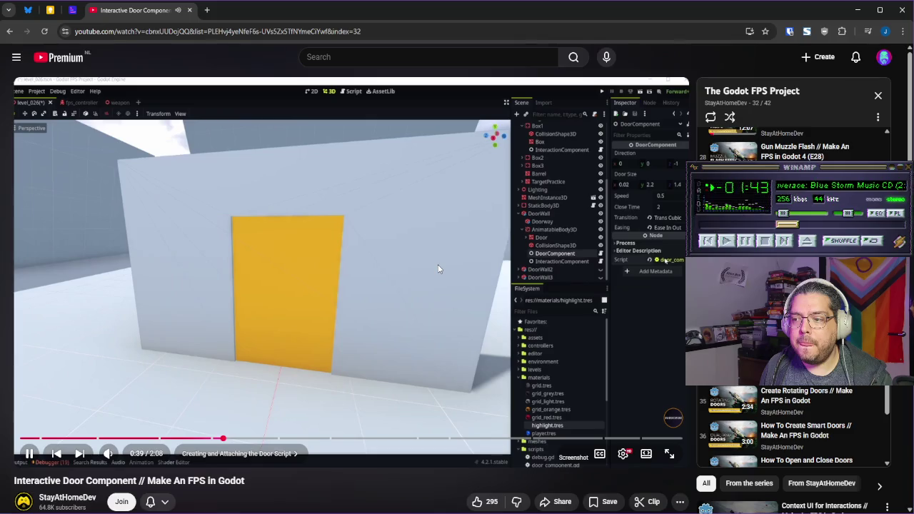
left_click(438, 269)
key("Left")
Step: Rewind to the AnimatableBody3D explanation and pause on the collision creation options before returning to Godot
key("Left")
key("Left")
key("Right")
key("Left")
left_click(438, 269)
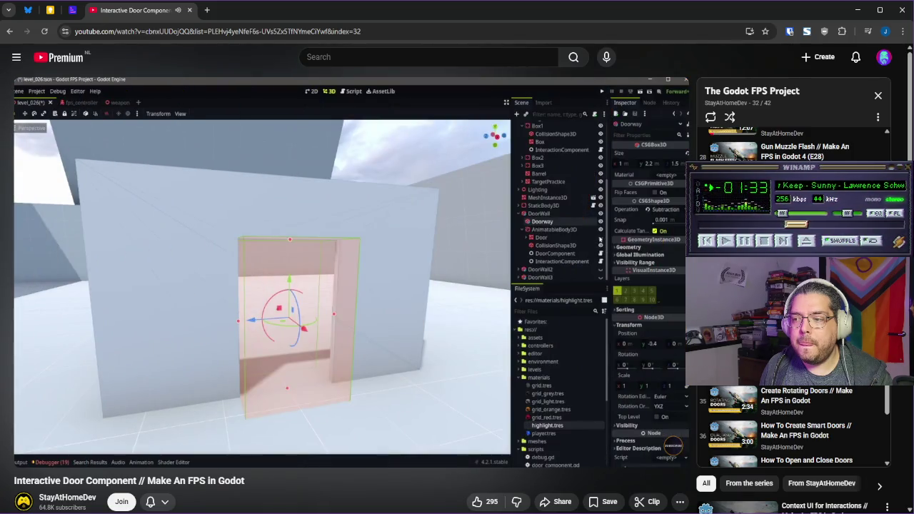
left_click(437, 269)
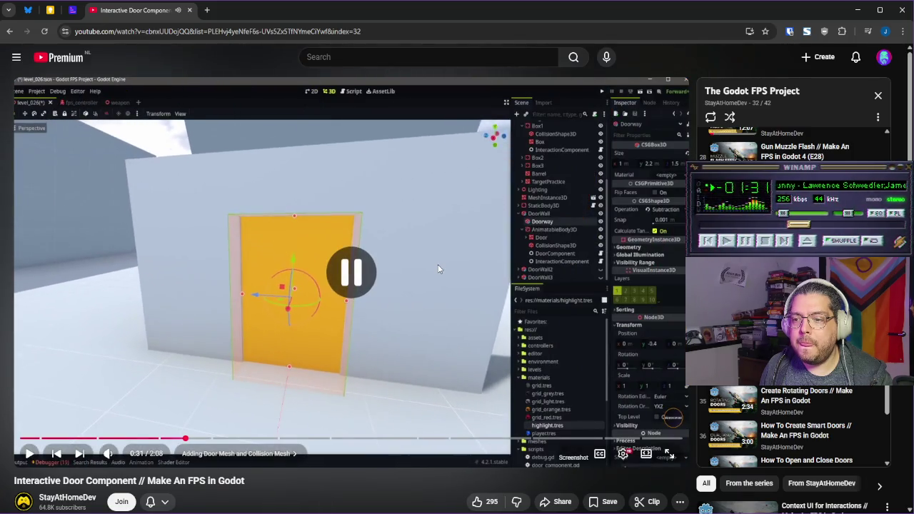
left_click(437, 269)
left_click(438, 269)
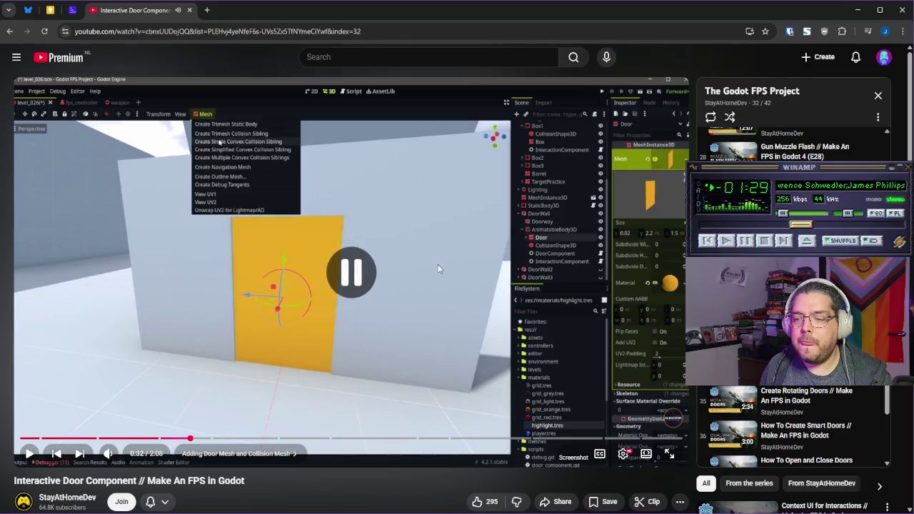
key("alt+Tab")
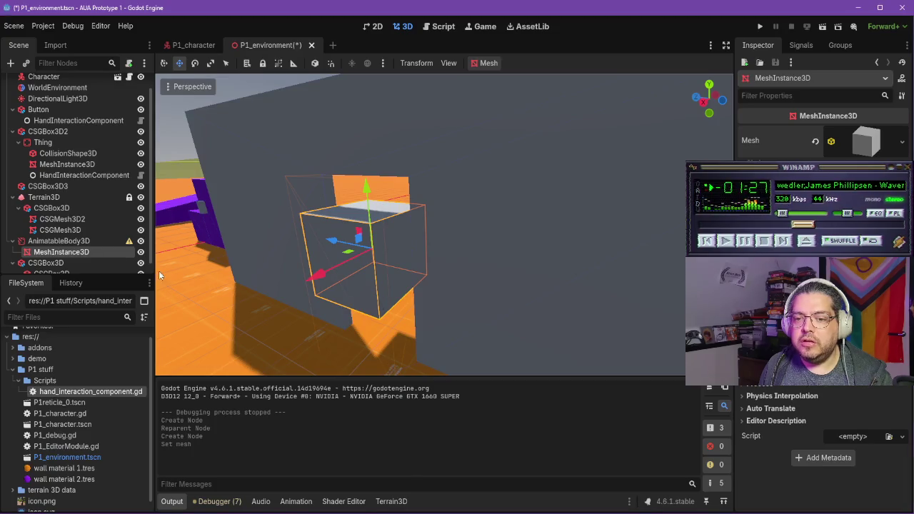
Step: Create a Trimesh CollisionShape3D as a sibling of the box MeshInstance3D
left_click(86, 241)
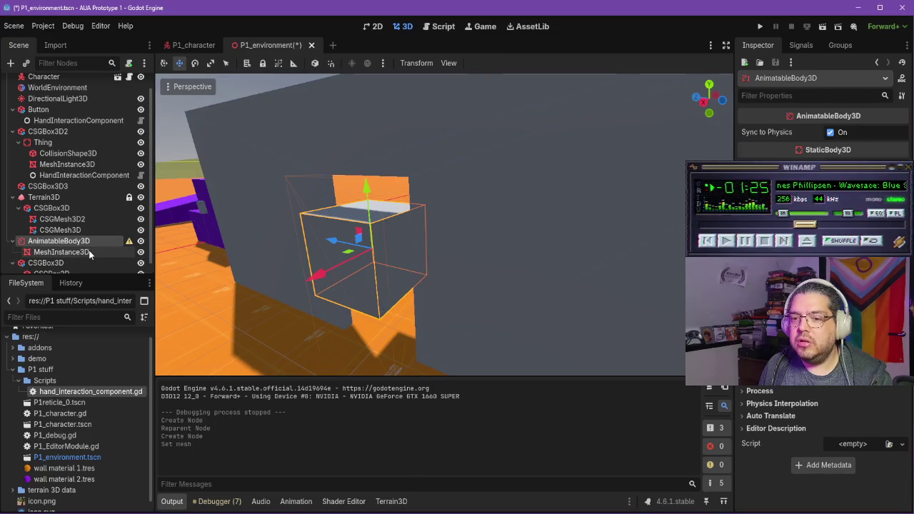
left_click(86, 252)
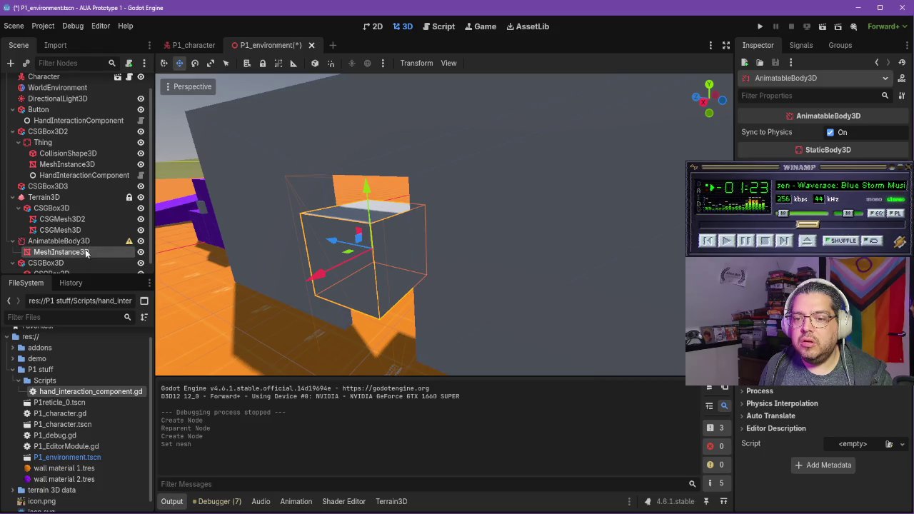
left_click(485, 65)
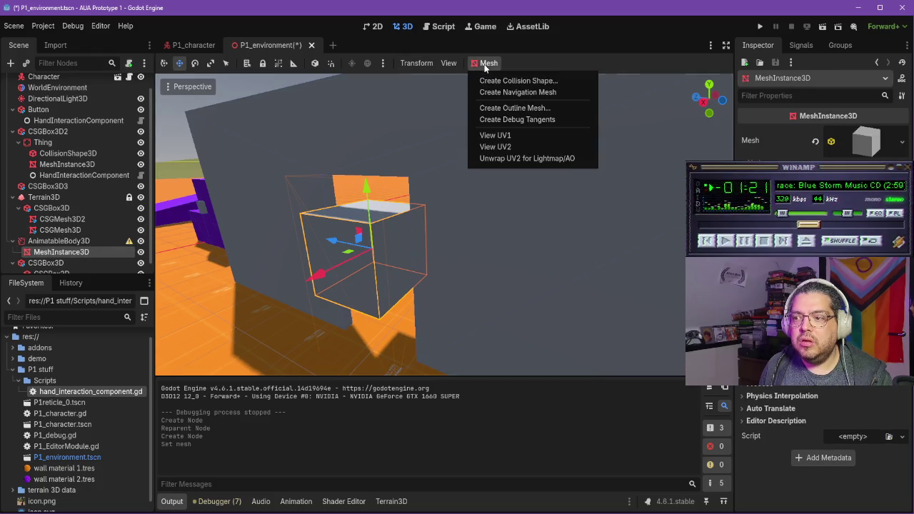
left_click(502, 80)
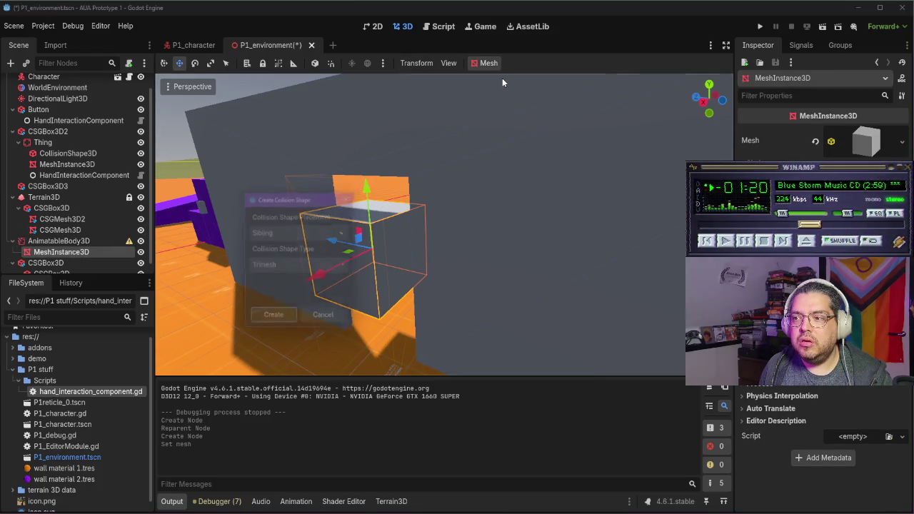
left_click(274, 322)
key("f")
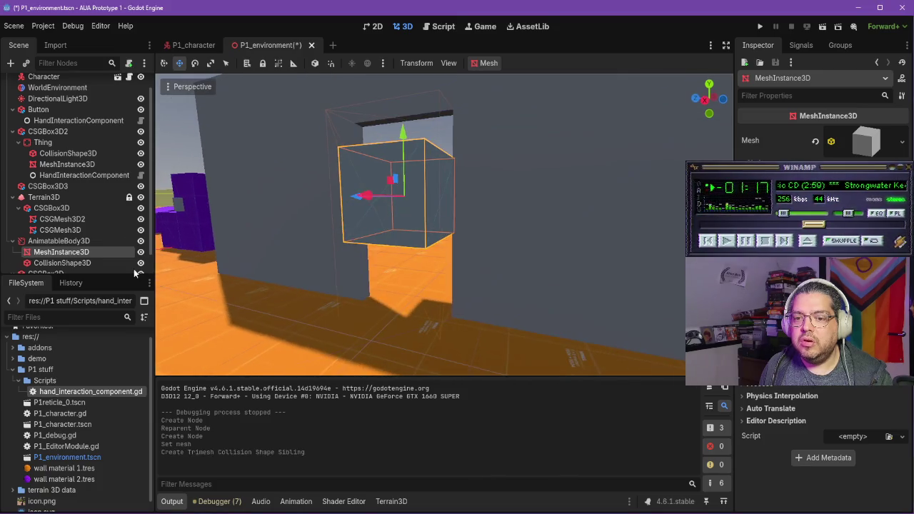
scroll(140, 274, "down", 1)
left_click_drag(403, 185, 682, 188)
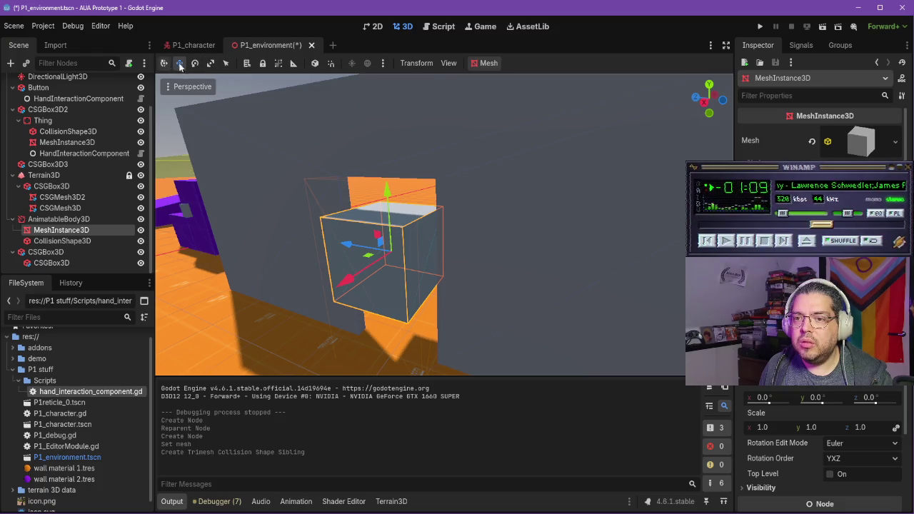
Step: Scale the box mesh taller along Y and thin along X into a door panel
left_click(209, 64)
left_click_drag(387, 194, 387, 150)
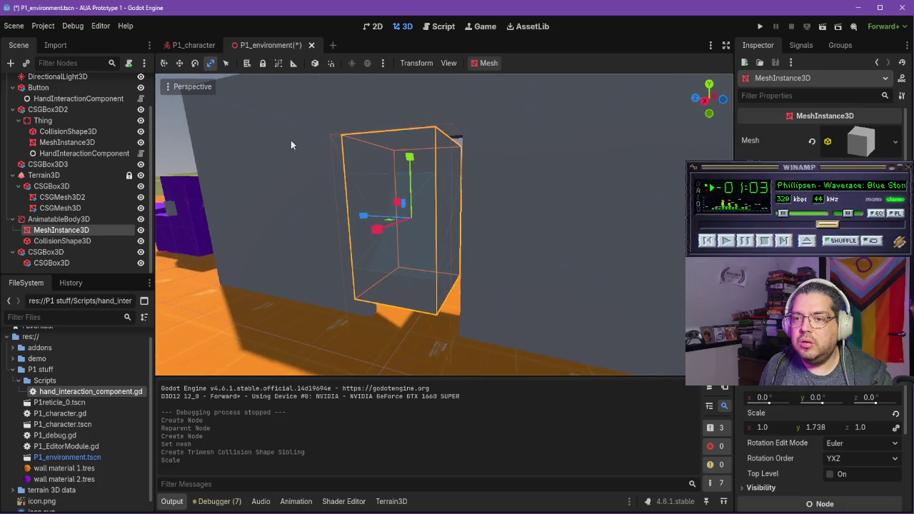
left_click(179, 63)
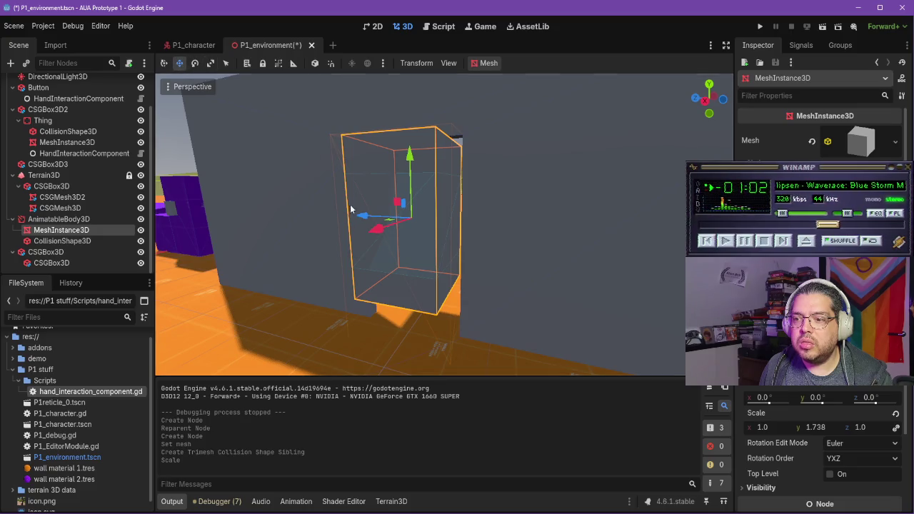
left_click(210, 63)
mouse_move(417, 171)
left_mouse_down()
mouse_move(251, 239)
mouse_move(330, 232)
left_mouse_up()
Step: Move the door panel down into the doorway opening
left_click_drag(441, 243, 348, 190)
key("w")
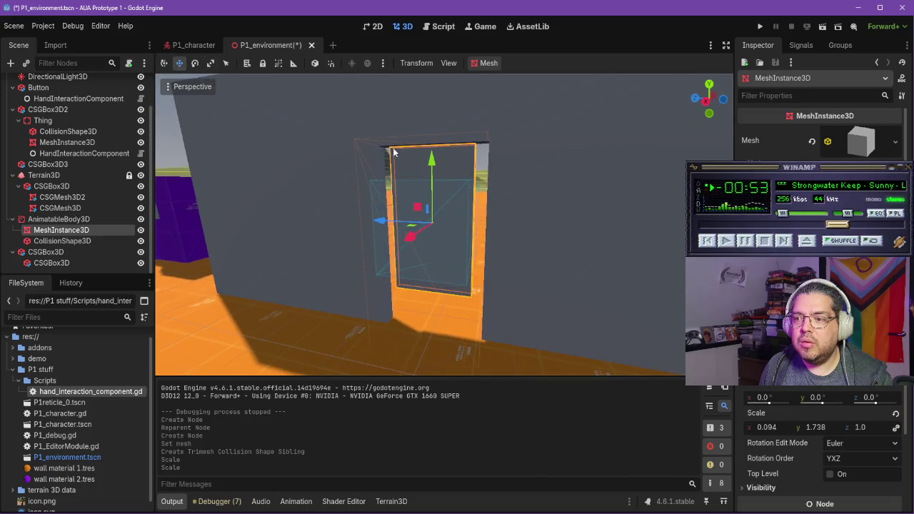
left_click_drag(431, 159, 430, 190)
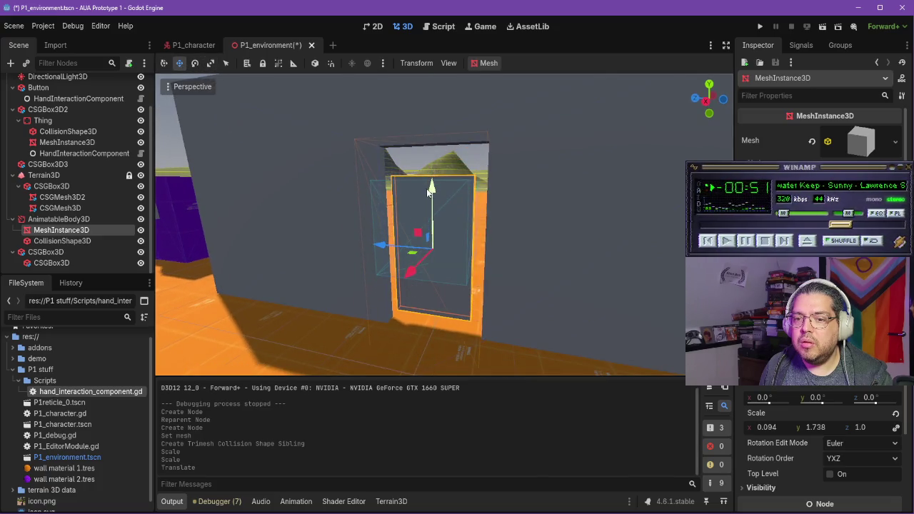
left_click(84, 241)
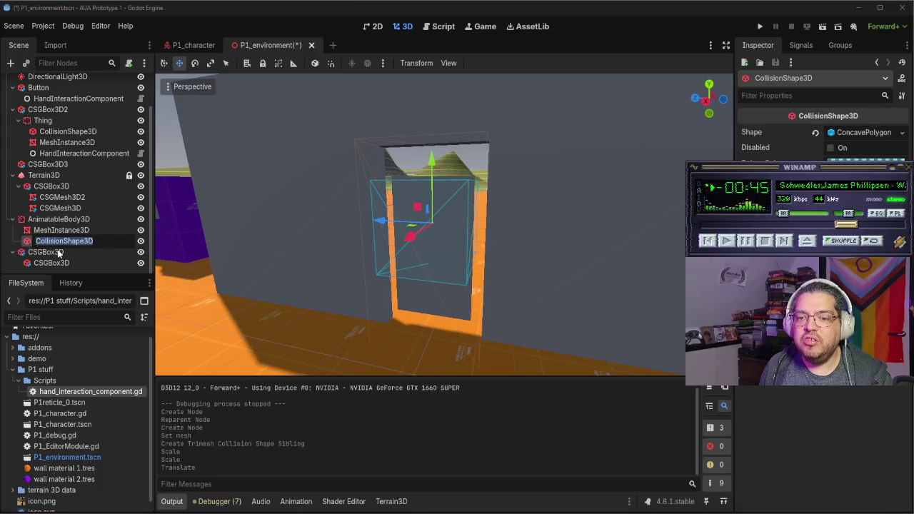
Step: Delete the generated CollisionShape3D from the AnimatableBody3D
double_click(78, 243)
key("Escape")
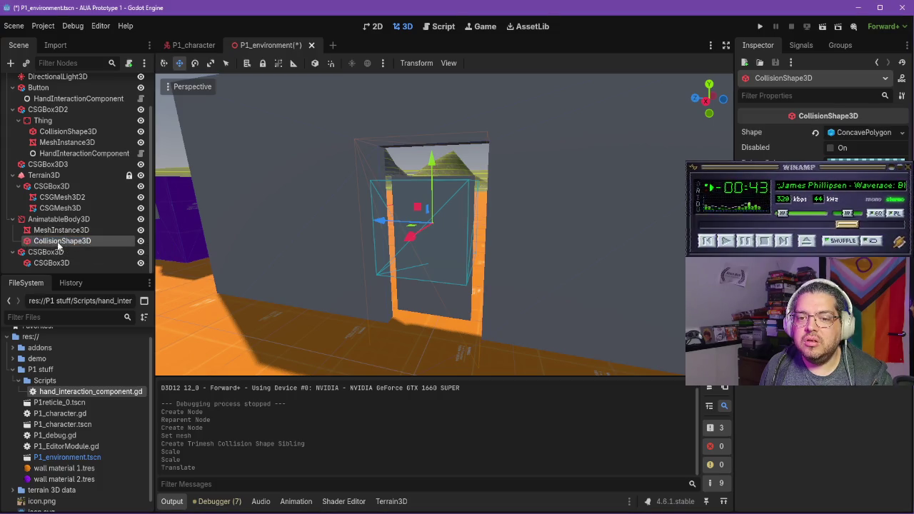
right_click(100, 241)
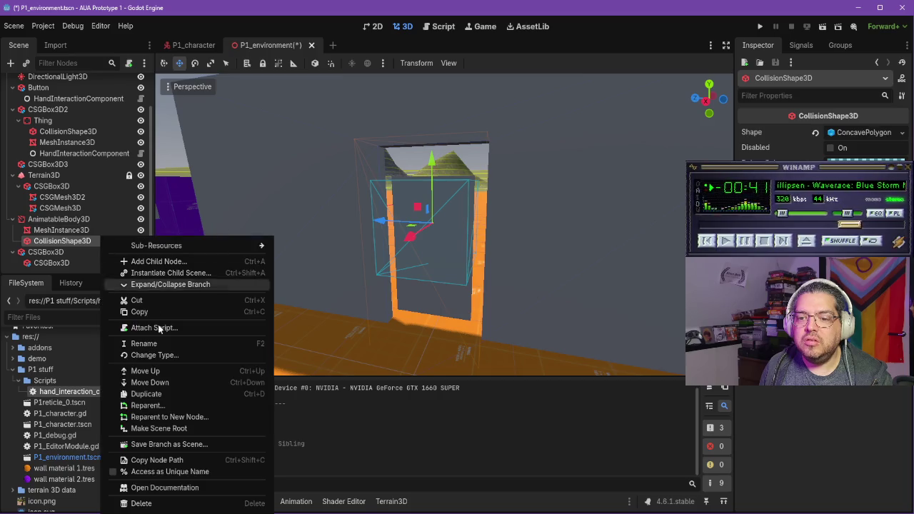
left_click(167, 504)
left_click(265, 277)
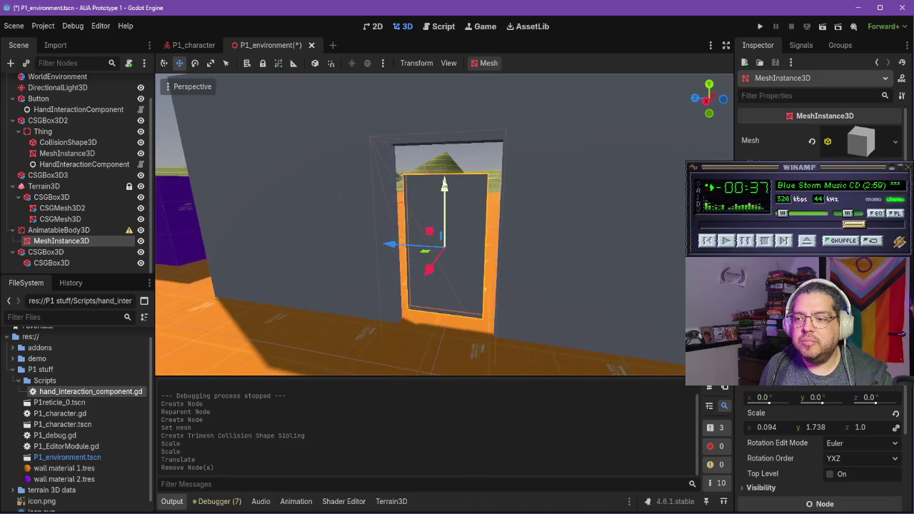
Step: Widen the door along Z and shift it to fill the doorway at 0.094 × 2.206 × 1.222
left_click_drag(444, 181, 457, 163)
left_click(210, 62)
left_click_drag(391, 237, 539, 232)
left_click(180, 63)
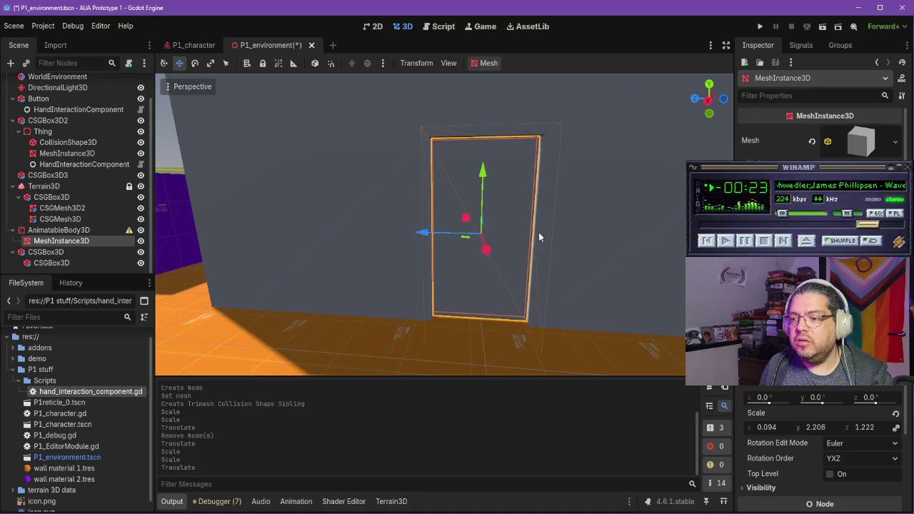
key("f")
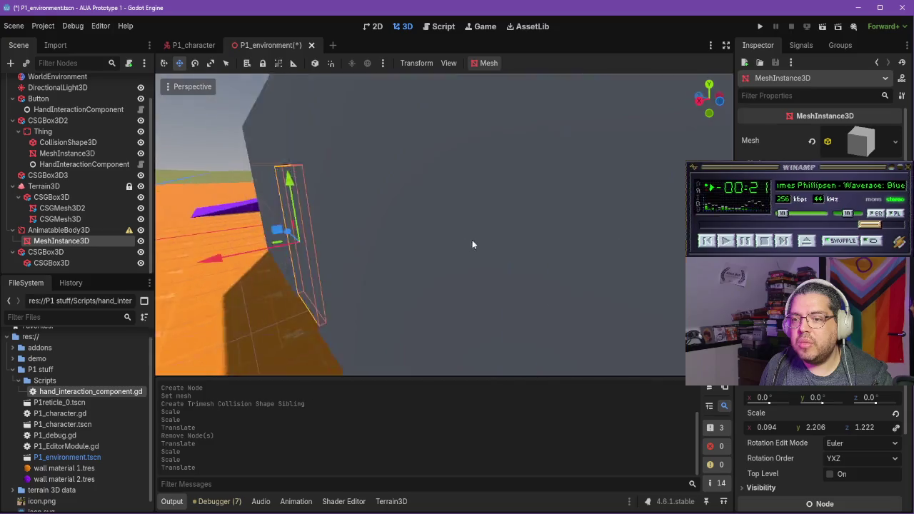
mouse_move(396, 198)
left_mouse_down()
mouse_move(401, 208)
mouse_move(414, 200)
mouse_move(490, 214)
left_mouse_up()
left_click_drag(424, 237, 427, 237)
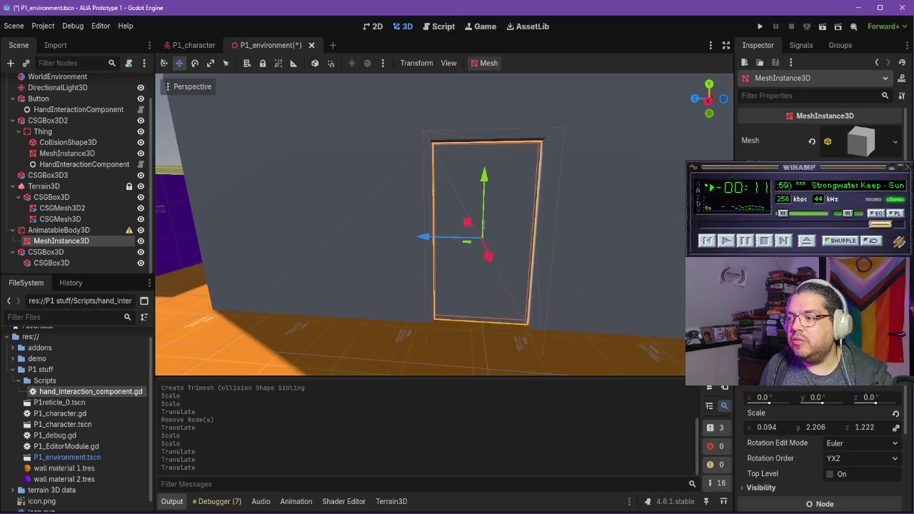
scroll(821, 450, "up", 1)
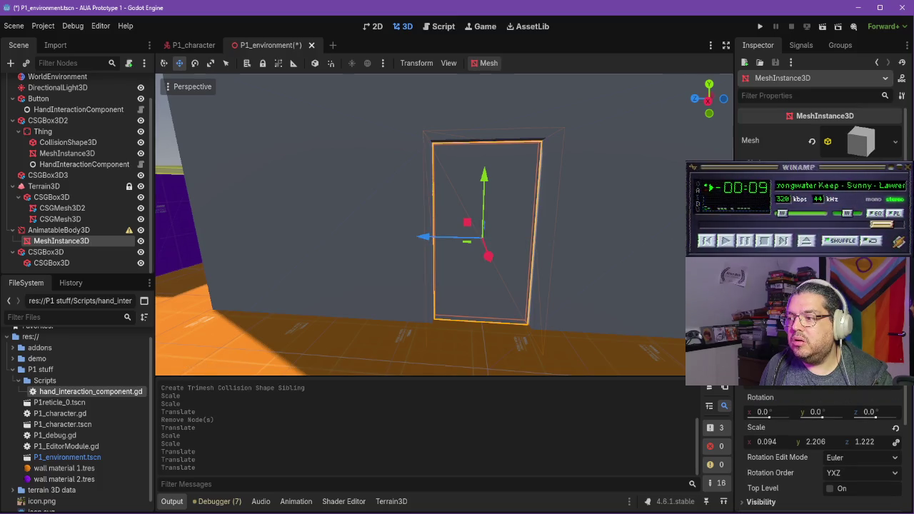
Step: Set the door mesh material's albedo colour to teal
scroll(821, 450, "down", 5)
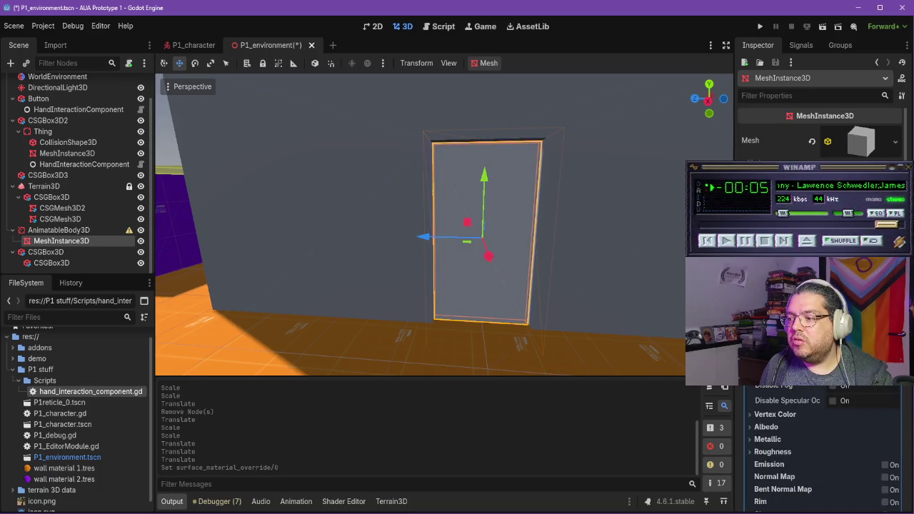
scroll(821, 450, "up", 4)
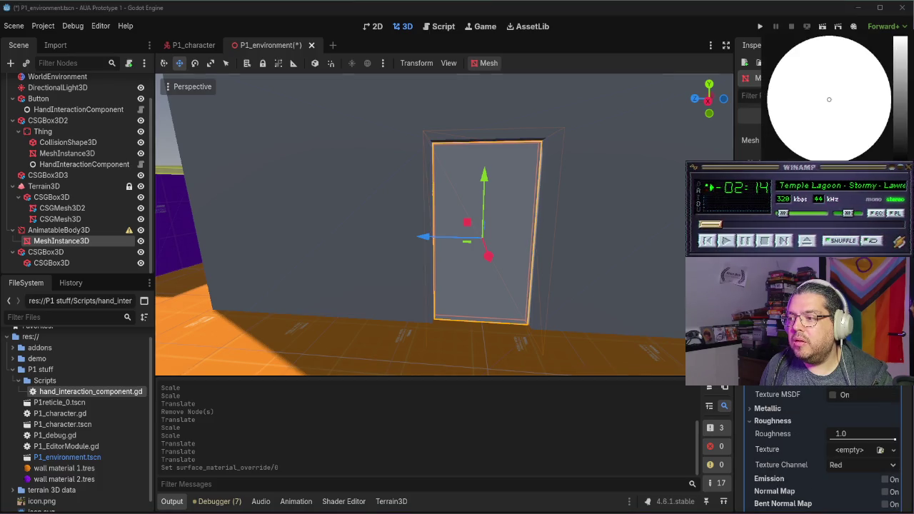
left_click(768, 83)
left_click(570, 232)
left_click(547, 347)
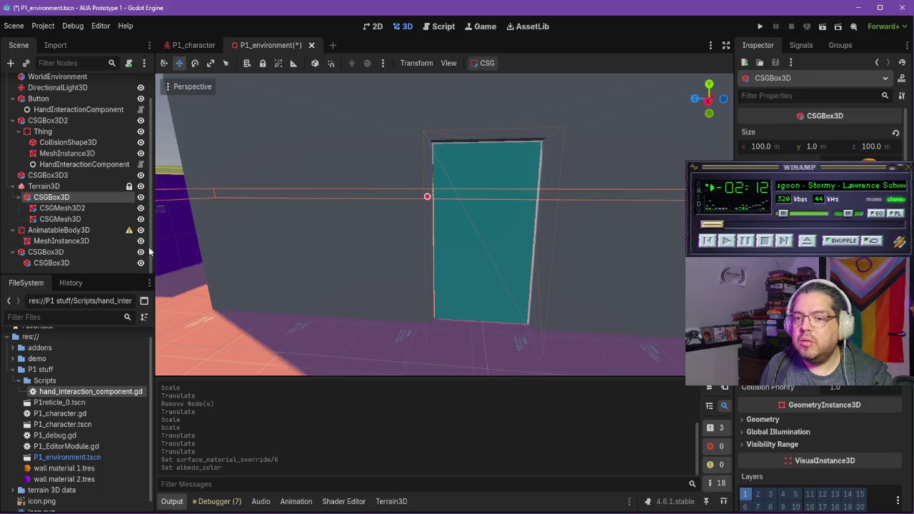
Step: Regenerate a trimesh CollisionShape3D for the door mesh, then return to the tutorial
left_click(63, 241)
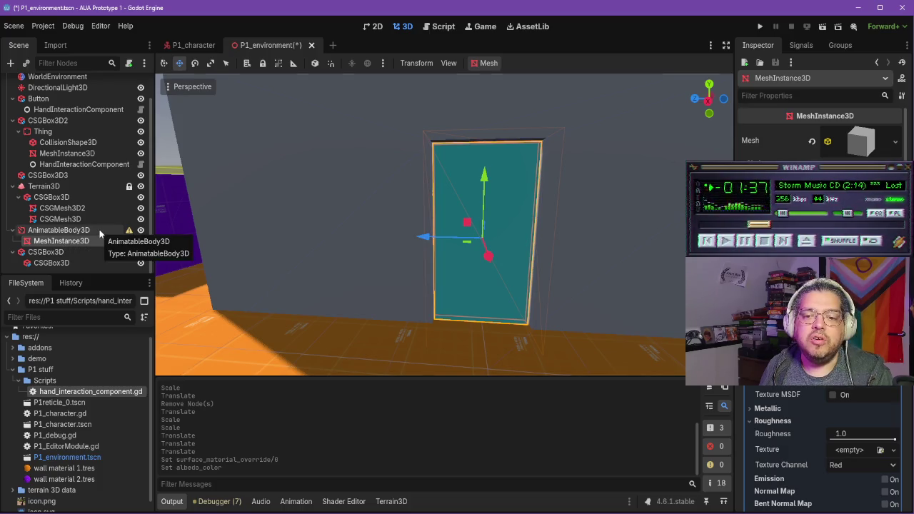
left_click(488, 63)
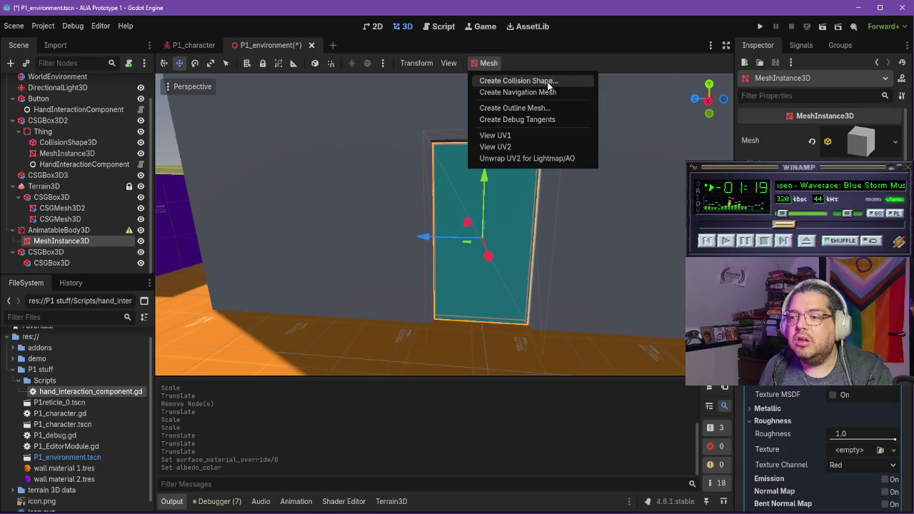
left_click(548, 82)
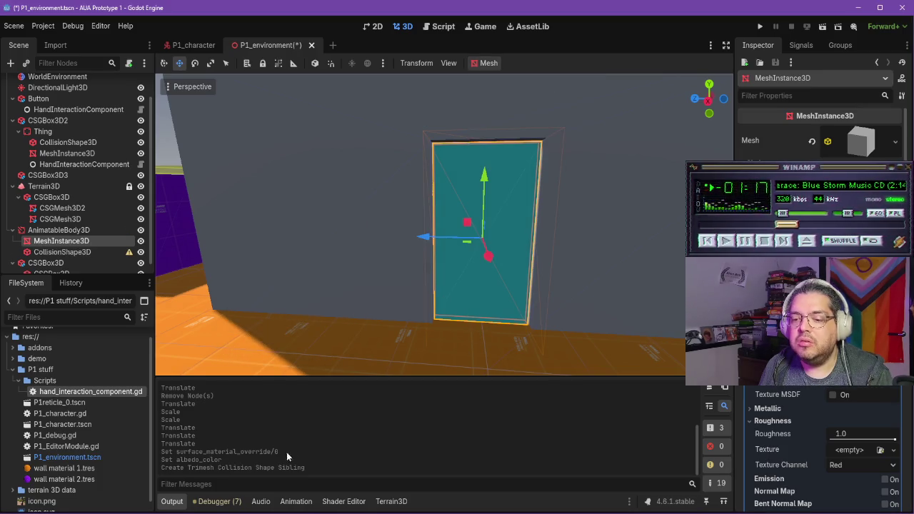
mouse_move(288, 428)
left_mouse_down()
mouse_move(515, 312)
mouse_move(452, 322)
mouse_move(496, 315)
left_mouse_up()
key("alt+Tab")
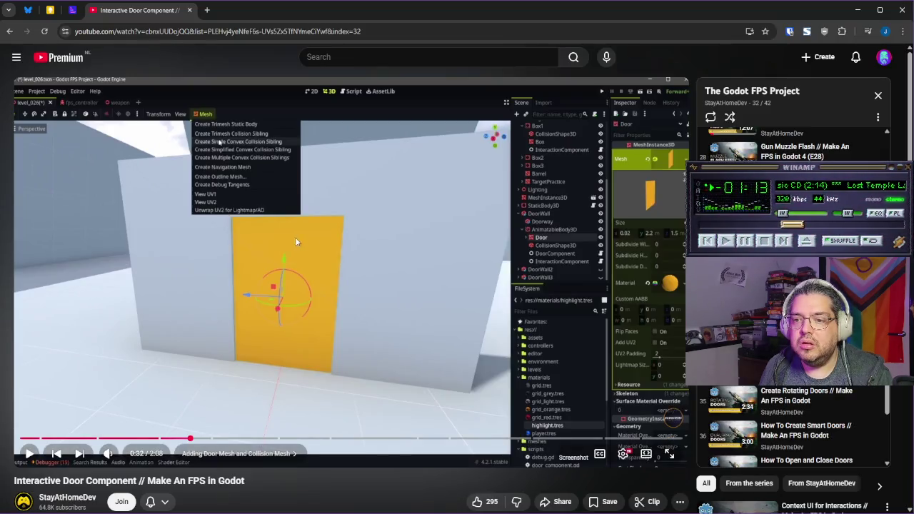
Step: Play into the 'Creating and Attaching the Door Script' chapter and pause on the DoorComponent settings
left_click(342, 226)
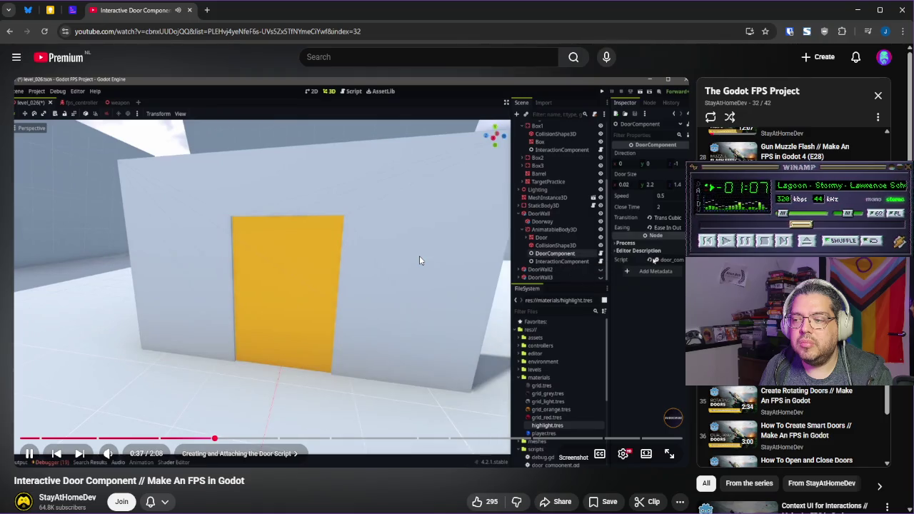
left_click(419, 256)
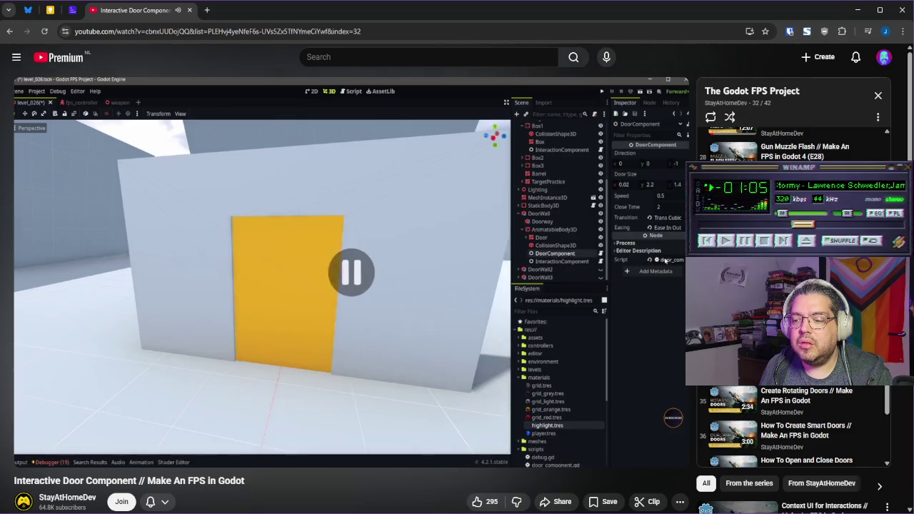
key("alt+Tab")
key("alt+Tab")
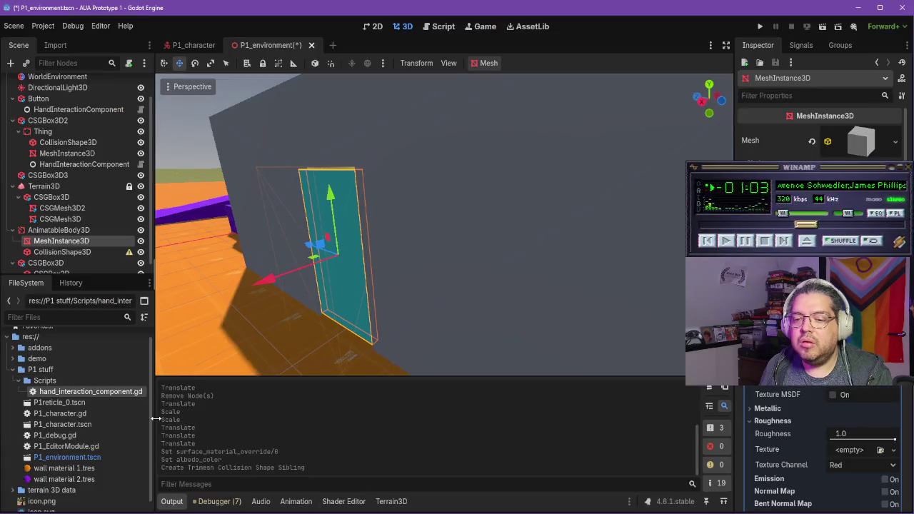
Step: Create a new script yt_door_component.gd in the P1 stuff/Scripts folder
left_click(57, 381)
right_click(62, 386)
mouse_move(118, 336)
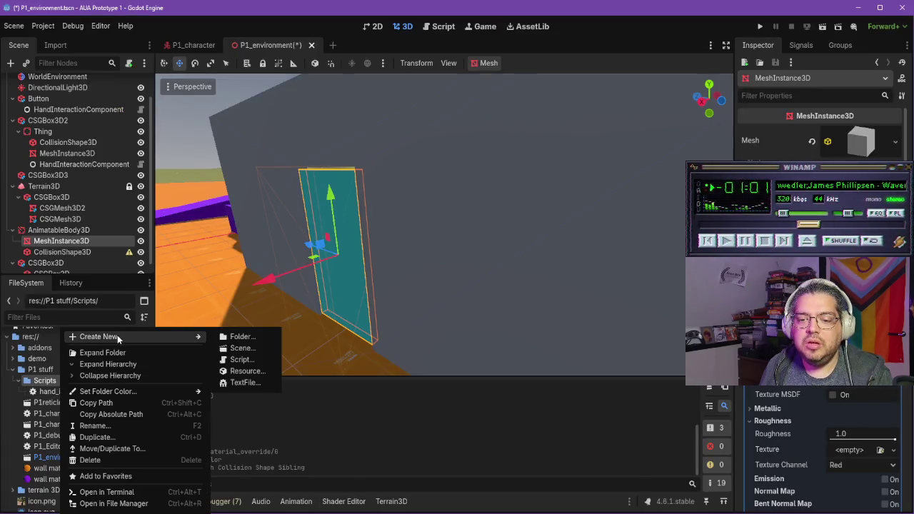
left_click(228, 337)
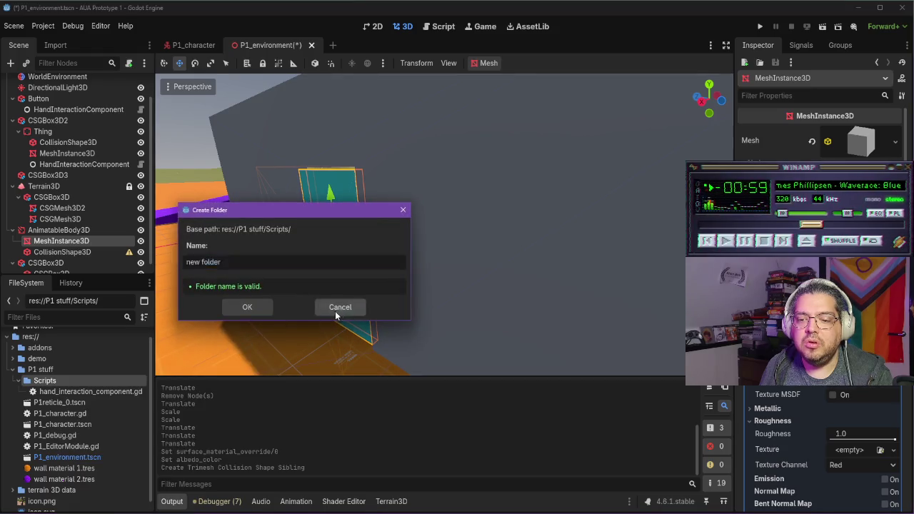
left_click(340, 307)
right_click(42, 381)
right_click(40, 383)
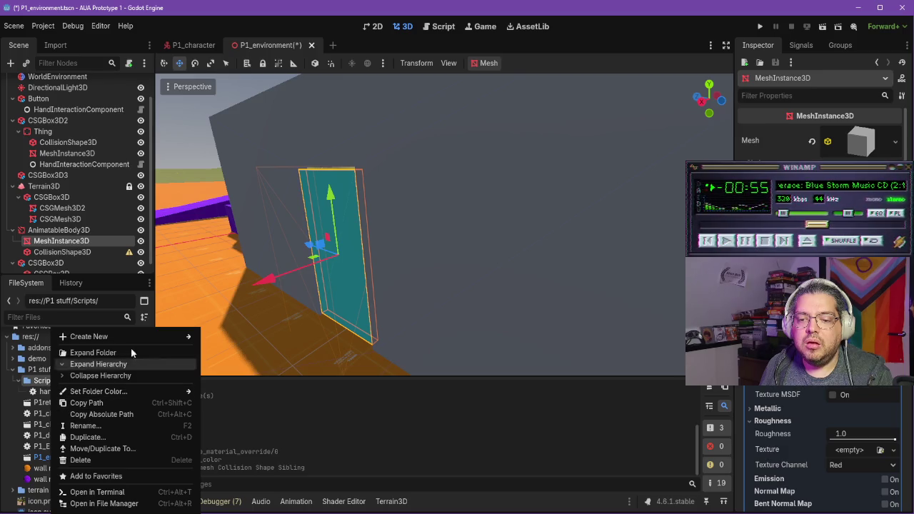
mouse_move(143, 337)
left_click(240, 359)
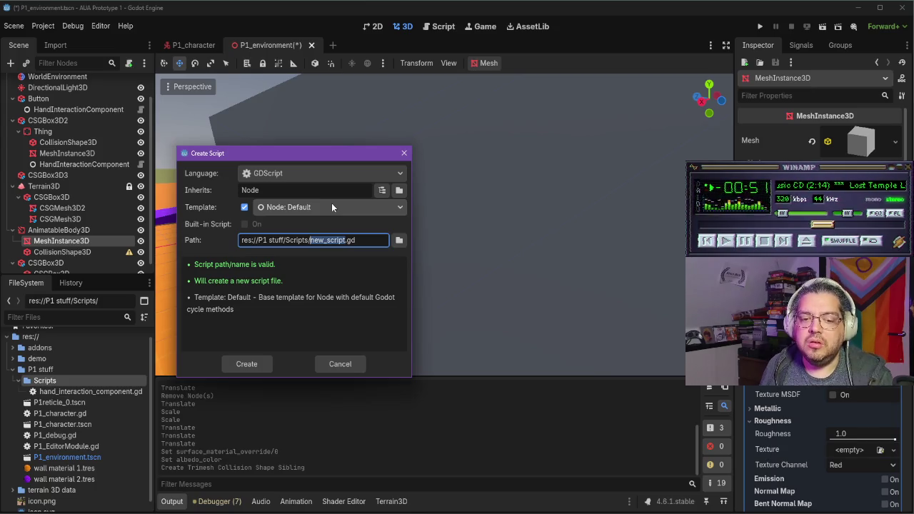
type("yt_door")
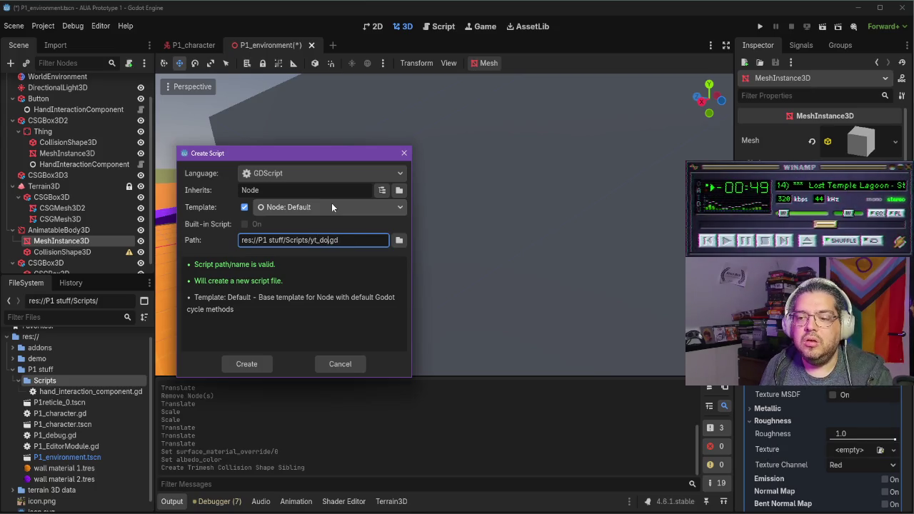
type("_component")
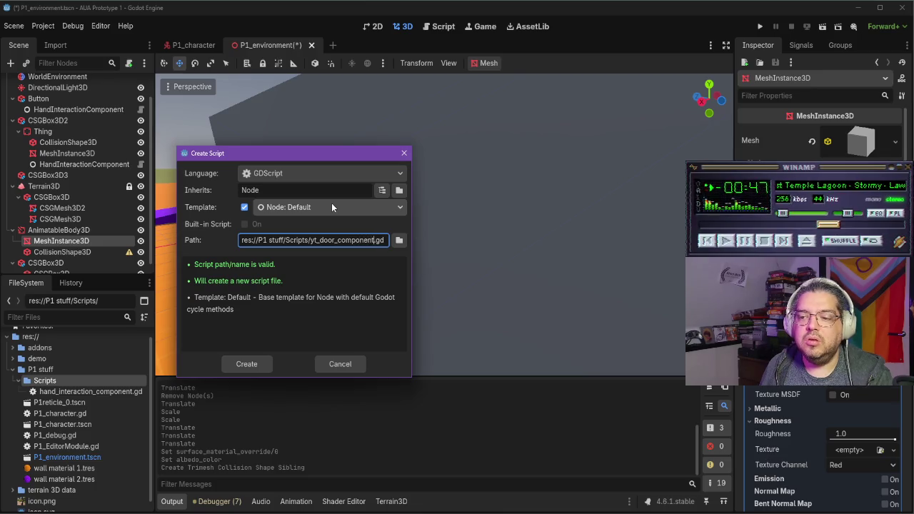
key("Return")
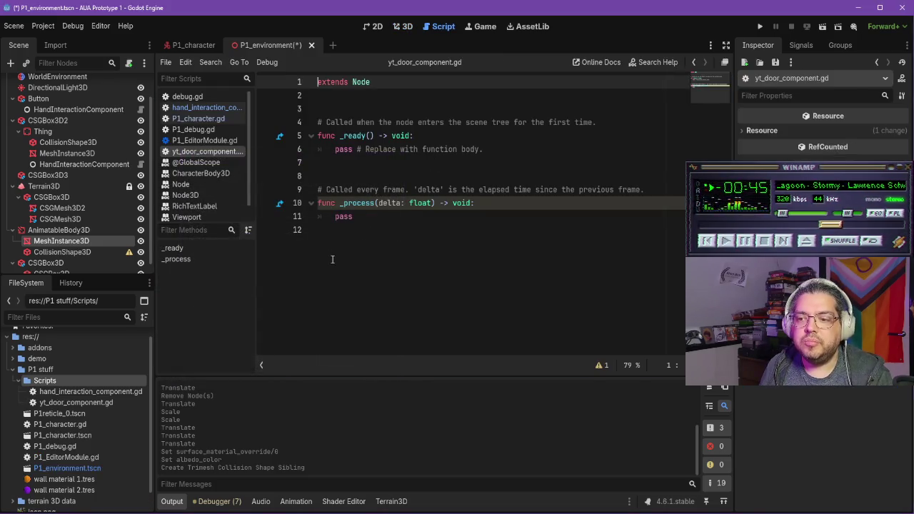
Step: Add 'class_name yt_door_component' to the script and save with Ctrl+S
type("class_name yt")
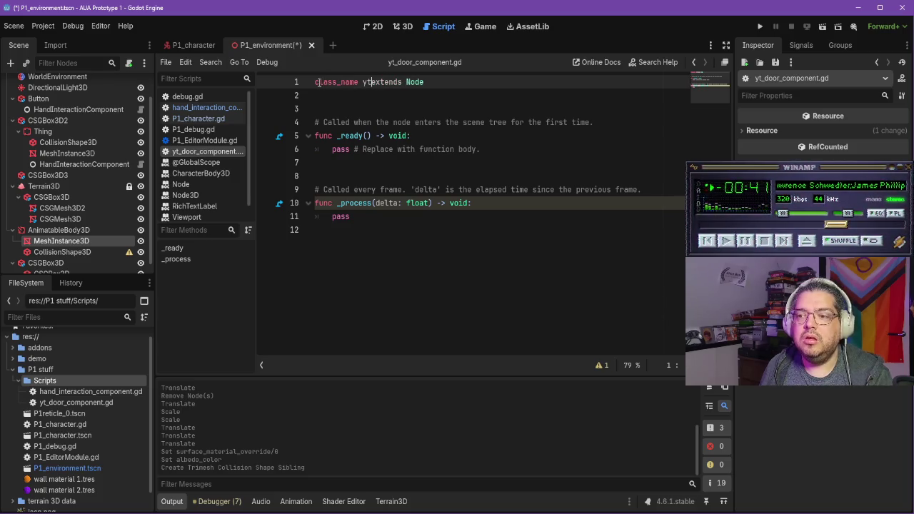
type("_door_com")
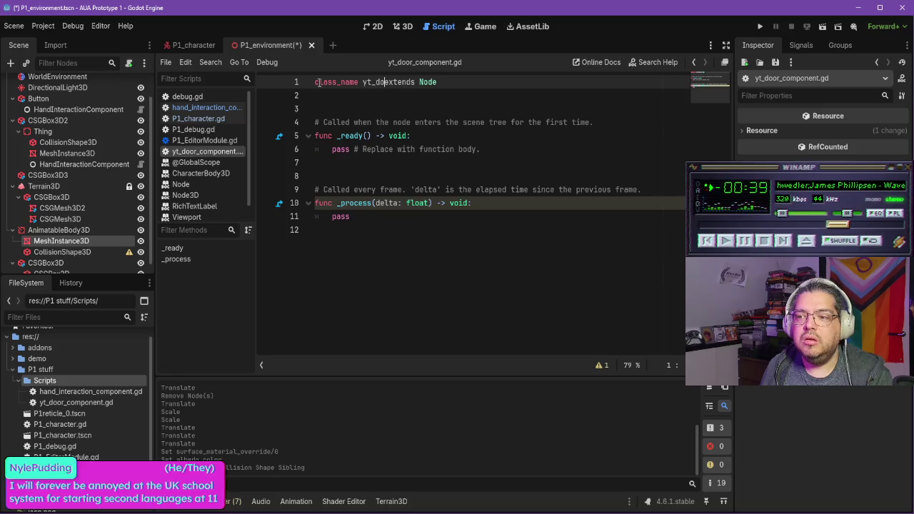
type("ponent")
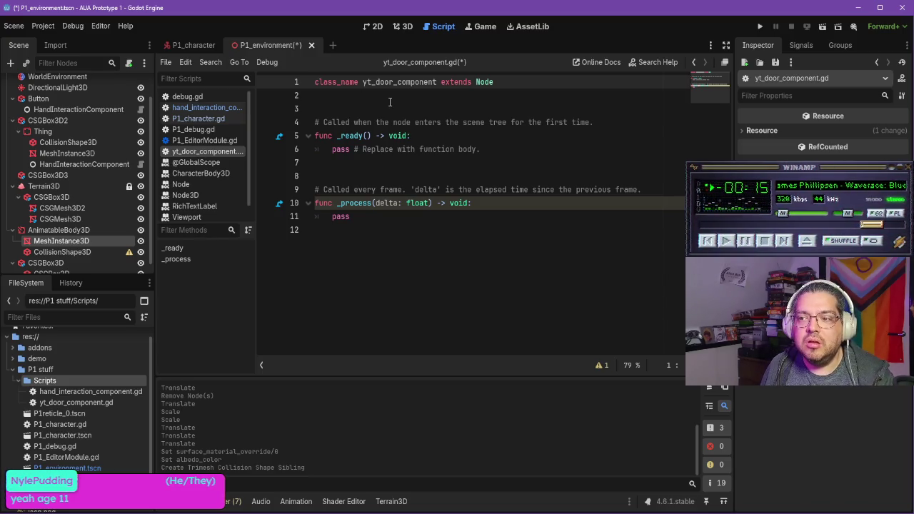
key("ctrl+s")
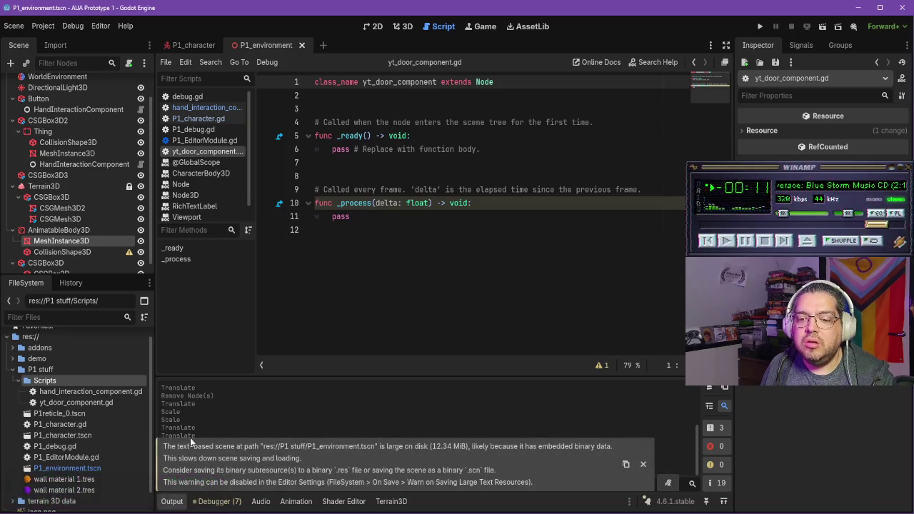
scroll(126, 447, "up", 1)
key("alt+Tab")
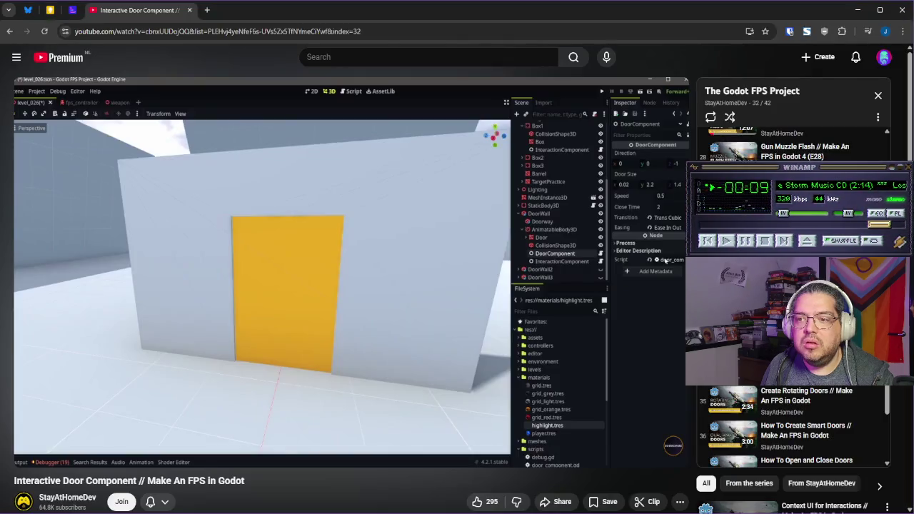
Step: Watch the tutorial's DoorComponent code, then select the yt_door_ class-name prefix in Godot
left_click(342, 284)
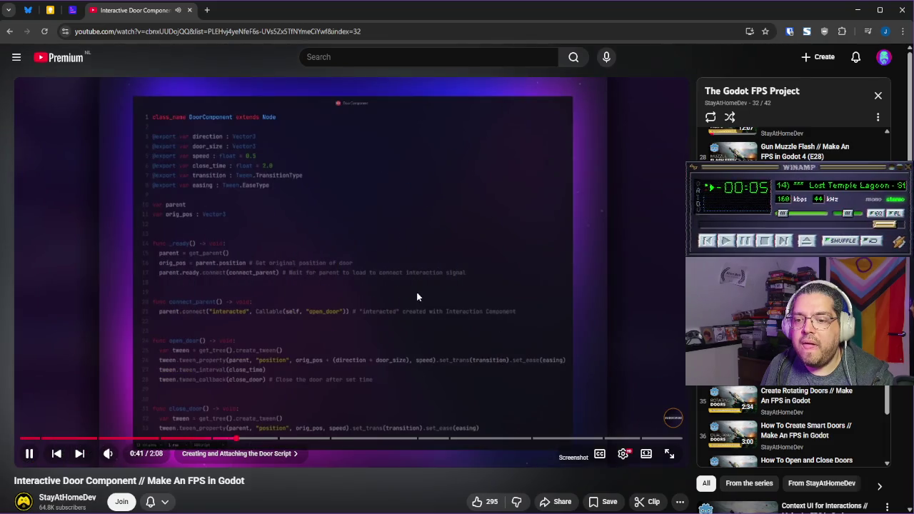
left_click(417, 297)
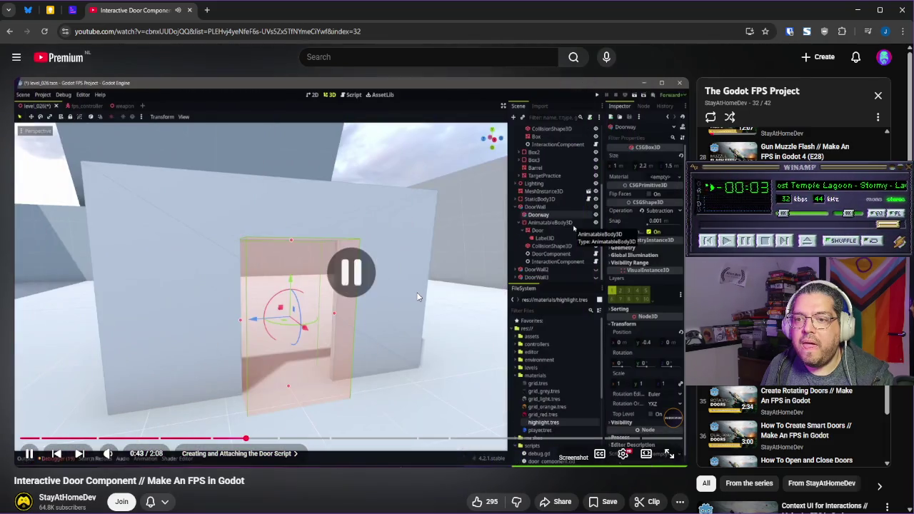
key("alt+Tab")
left_click_drag(397, 81, 362, 82)
Step: Rename the script class to YTDoorComponent and resume the tutorial video in the browser
type("YT")
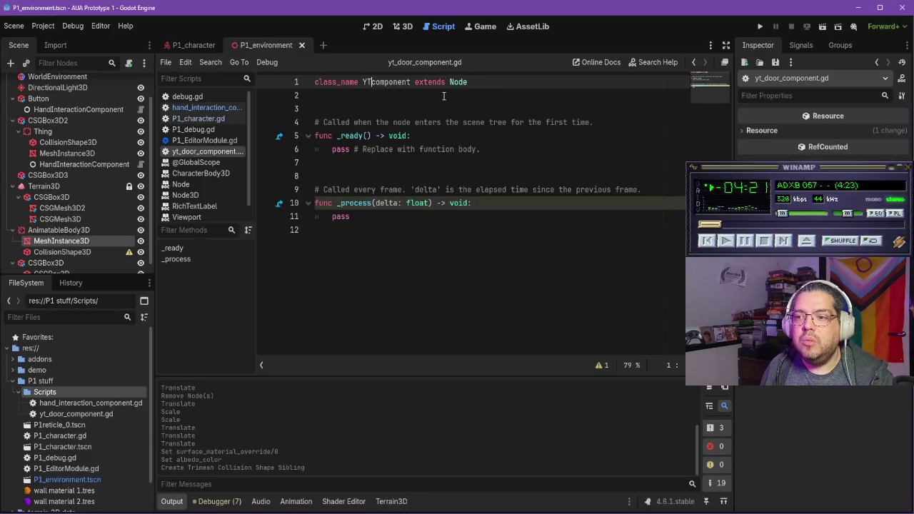
type("DoorC")
key("Delete")
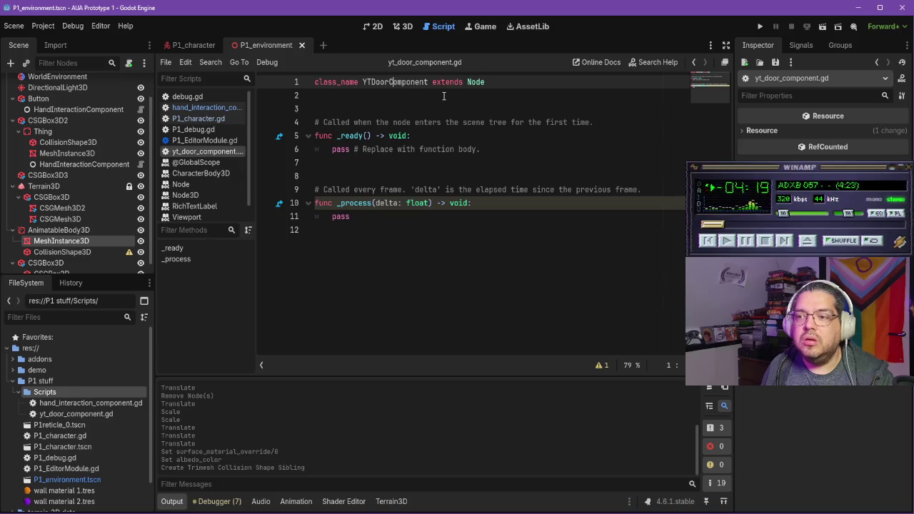
key("alt+Tab")
left_click(383, 277)
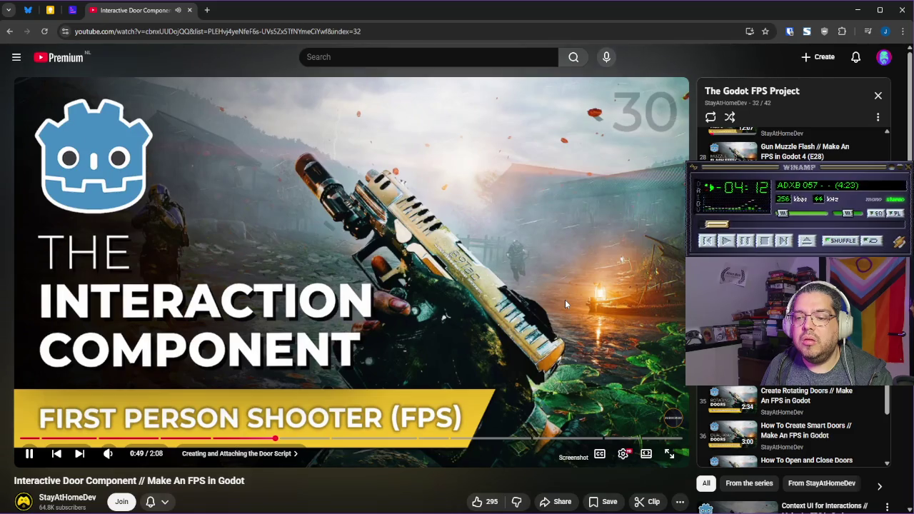
Step: Play the tutorial at 2x, pause on the DoorComponent code, and bring up the forum window
mouse_move(565, 299)
left_mouse_down()
mouse_move(556, 279)
mouse_move(490, 278)
left_mouse_up()
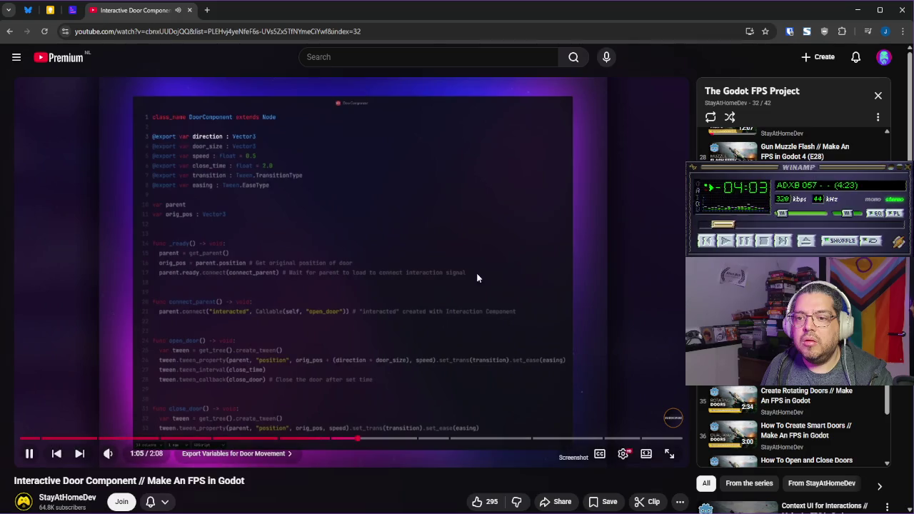
left_click(446, 271)
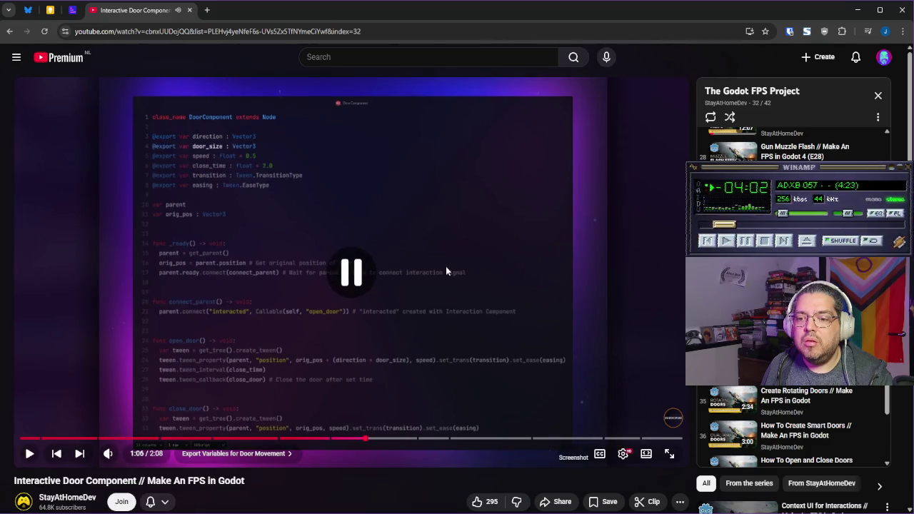
scroll(444, 300, "down", 1)
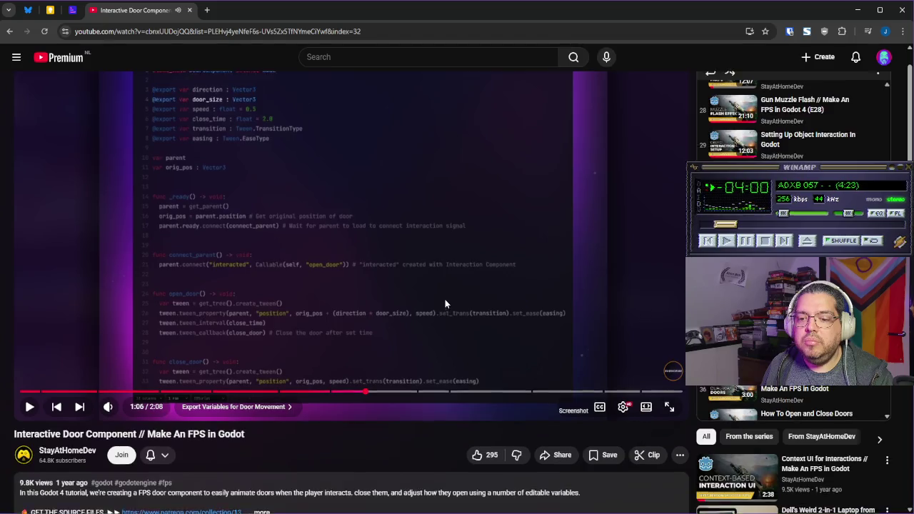
scroll(445, 299, "up", 1)
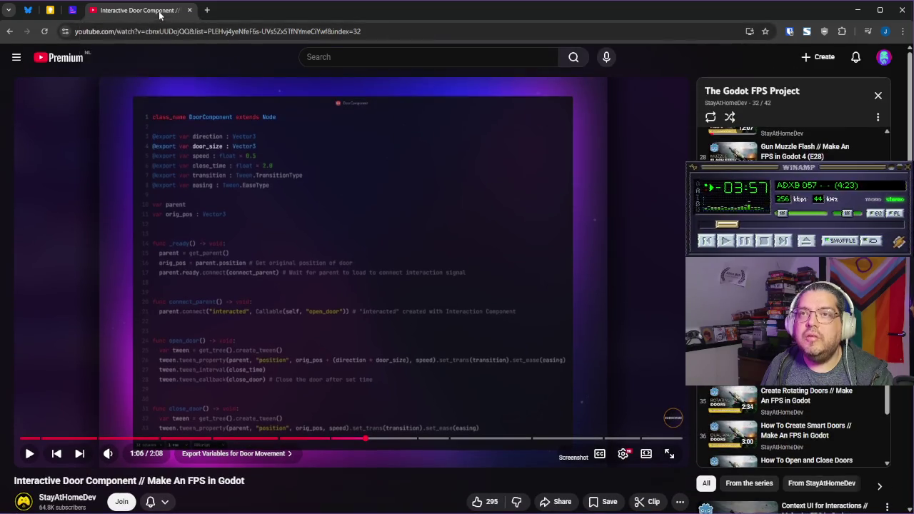
left_click(857, 10)
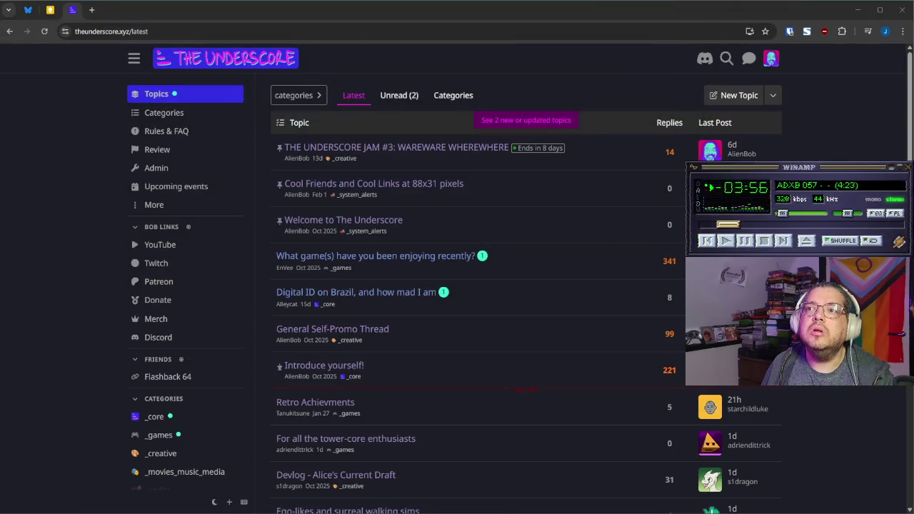
Step: Load the two new forum topics, then return to the Godot door script
left_click(514, 122)
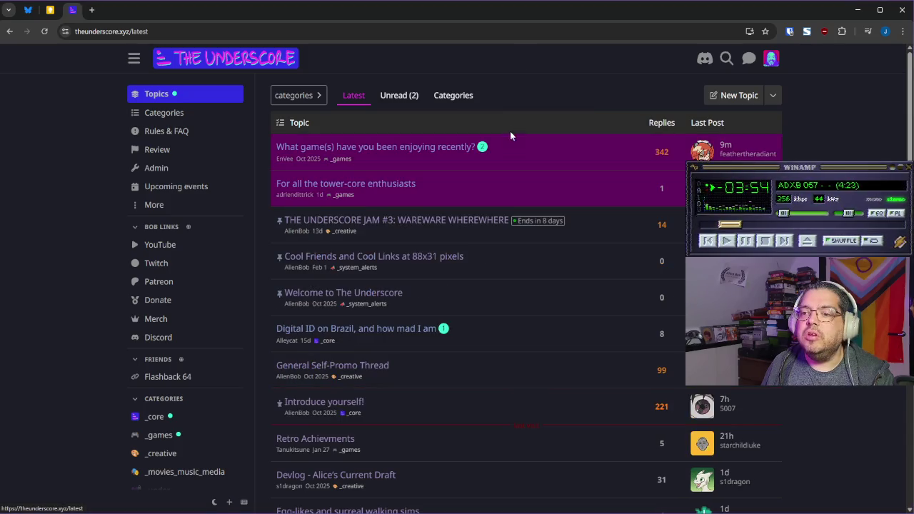
key("alt+Tab")
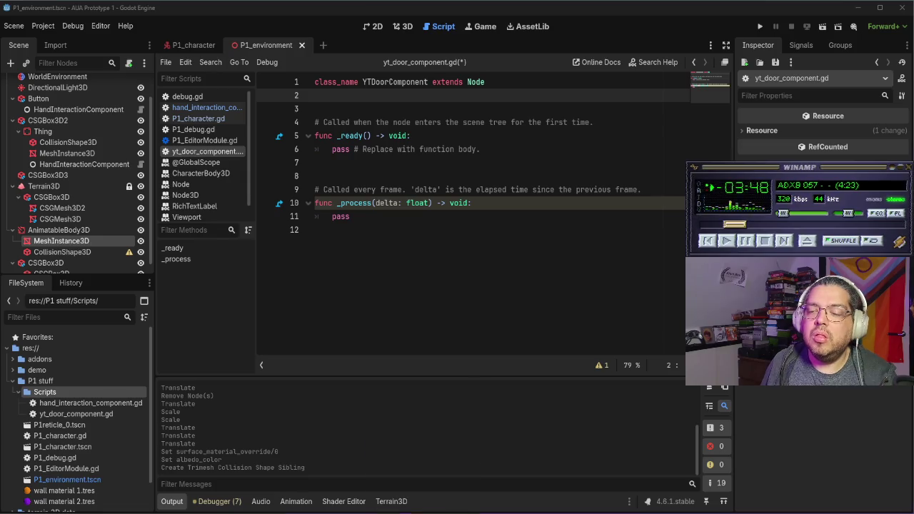
Step: Export direction and door_size variables, both typed Vector3
left_click(423, 472)
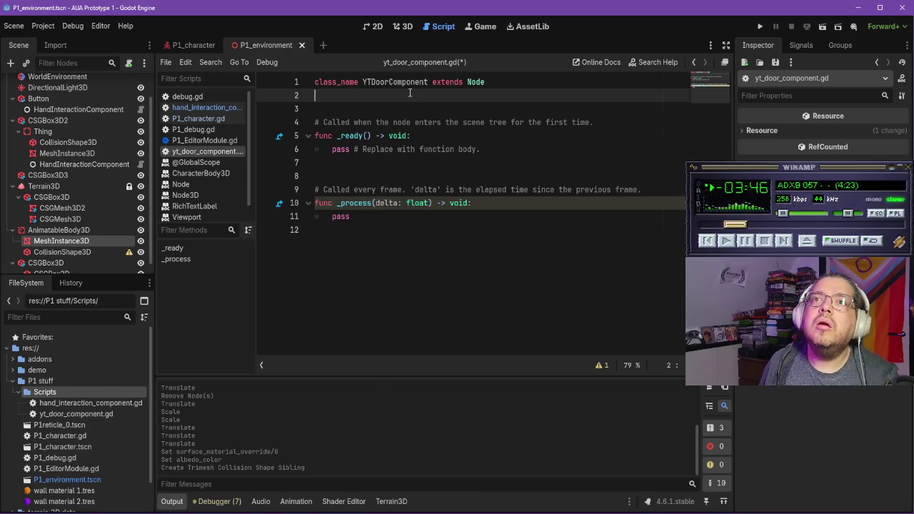
key("Return")
type("@exp")
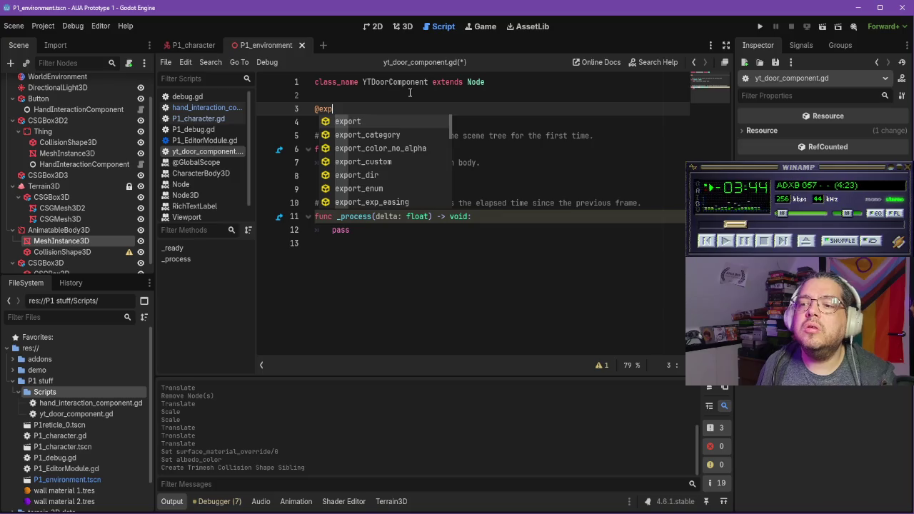
key("Return")
type("var directo")
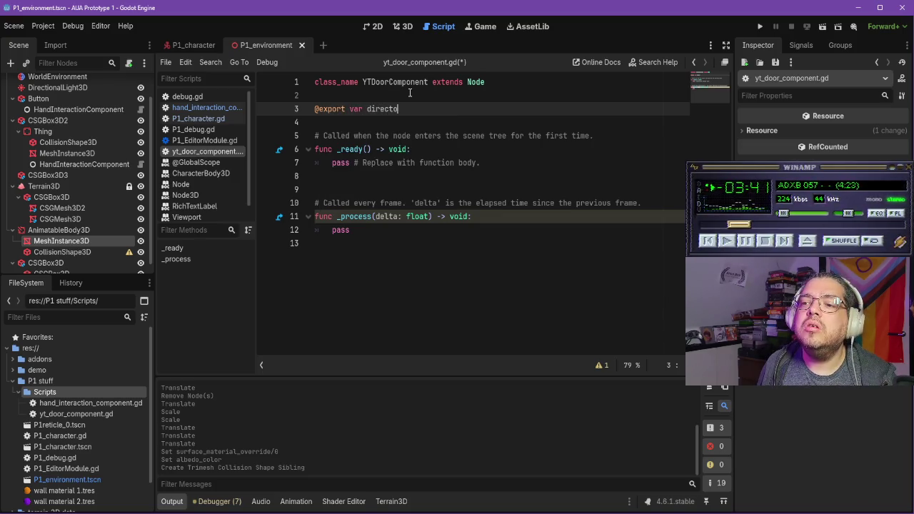
key("BackSpace")
type("ion")
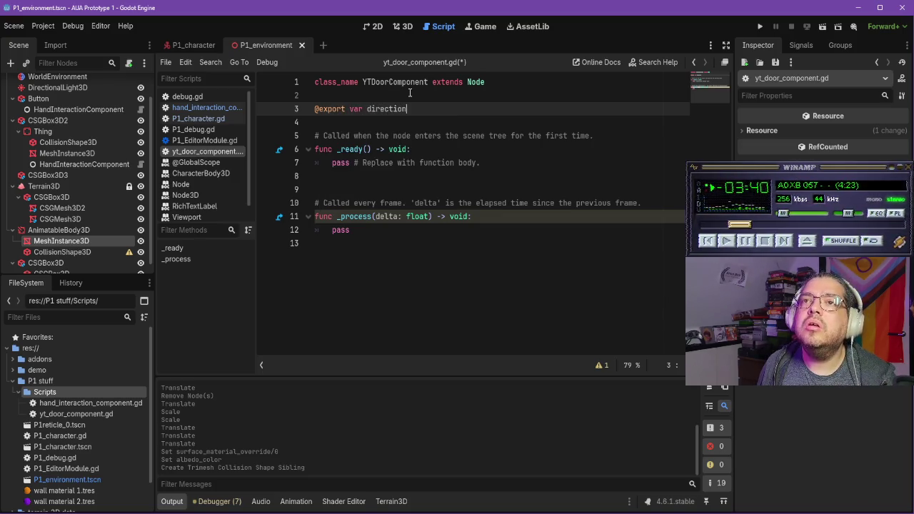
type(" : Vector3")
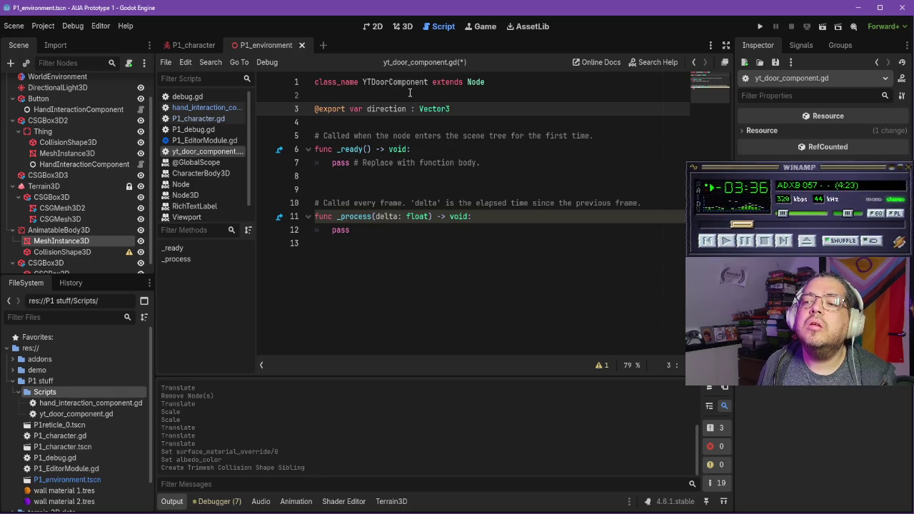
key("Return")
type("@export ")
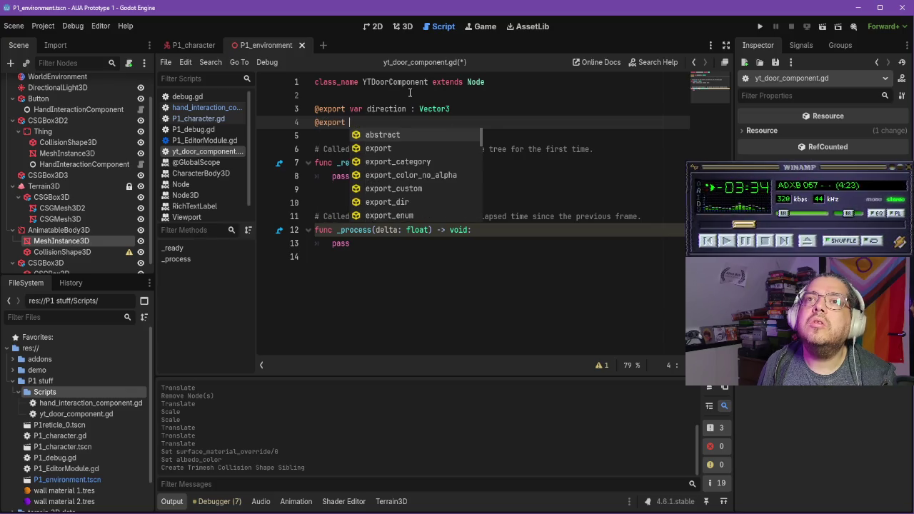
type("var door_")
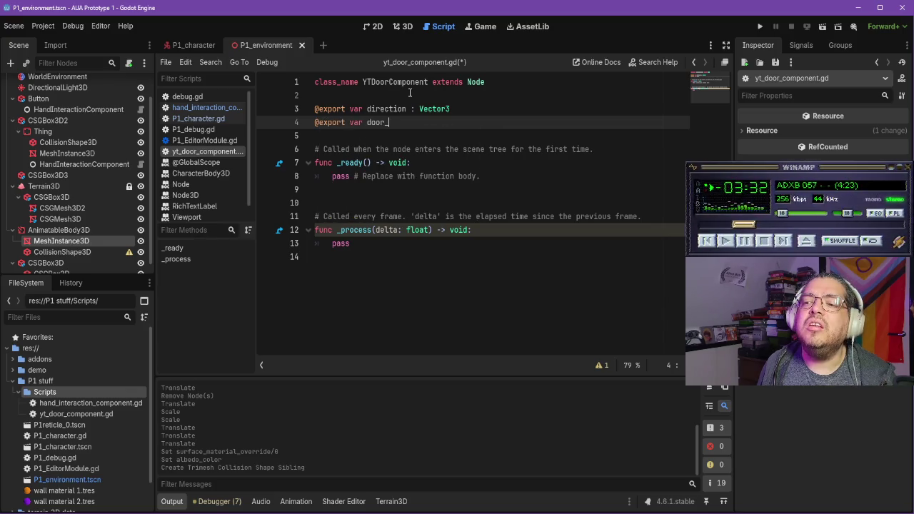
key("BackSpace")
key("BackSpace")
type("size")
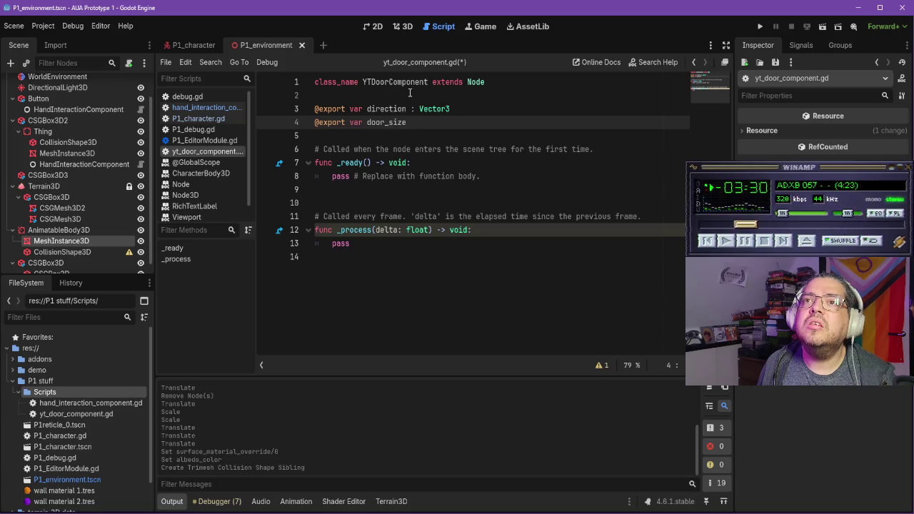
type(" : Vector3")
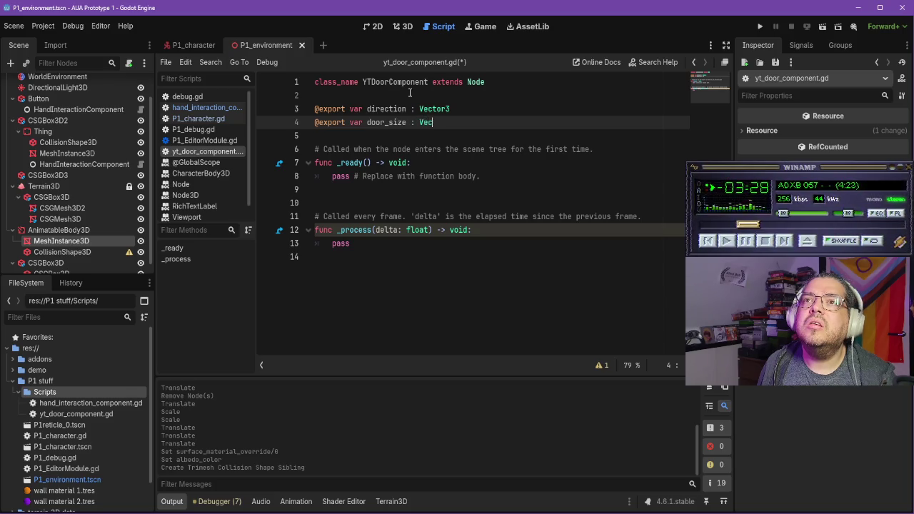
key("Return")
key("Return")
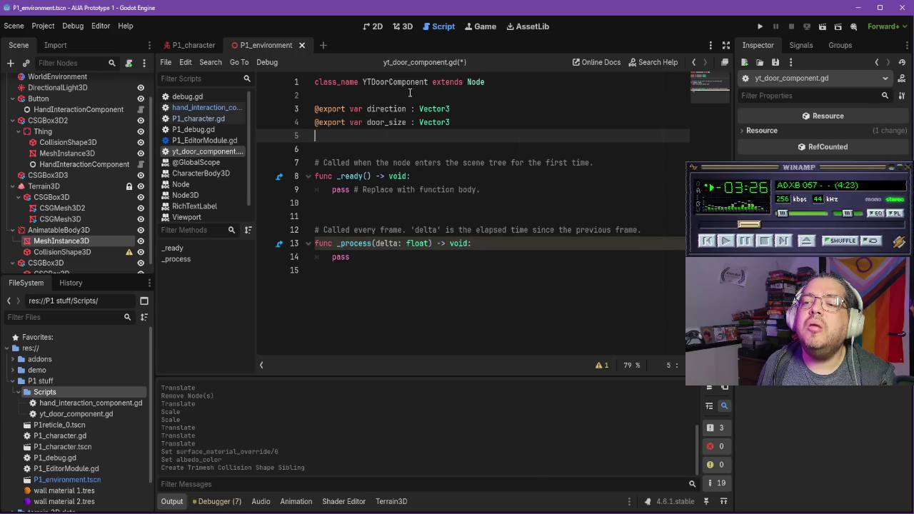
Step: Export speed as a float of 0.5 and close_time as a float of 2.0
type("@")
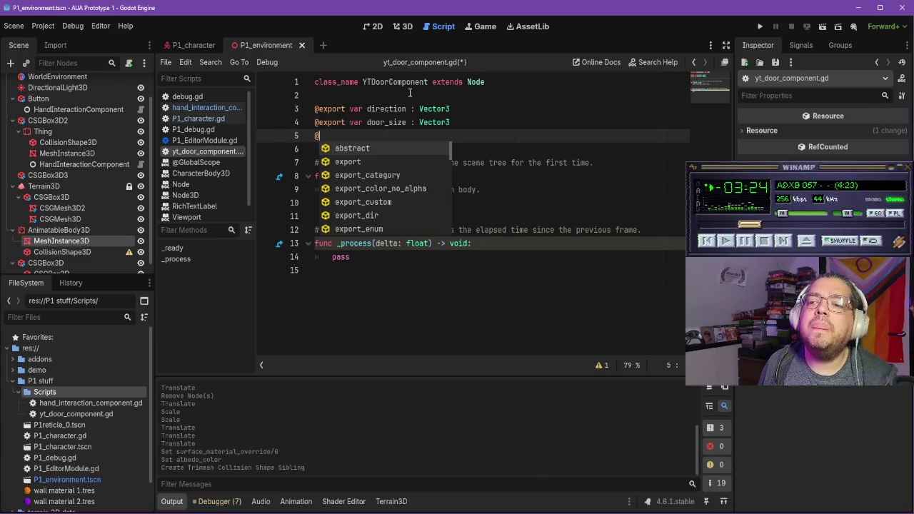
type("export var speed : ")
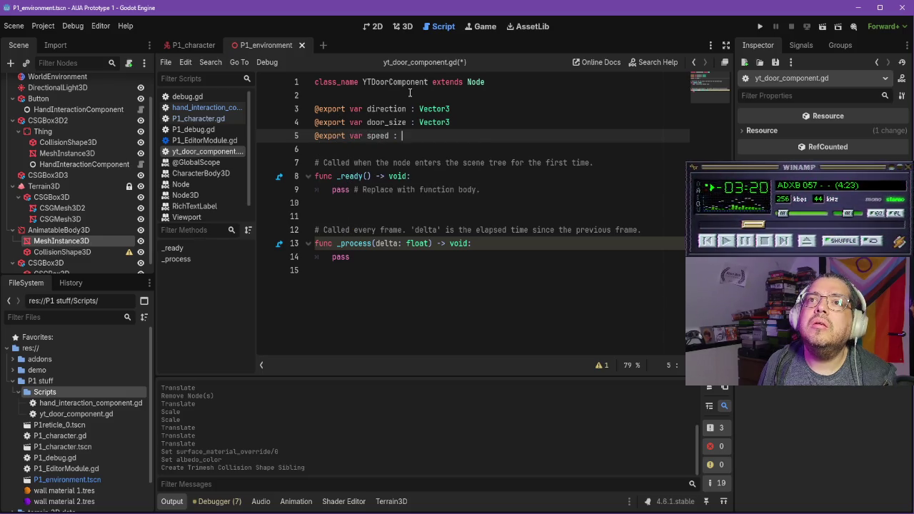
type("float = 0.5")
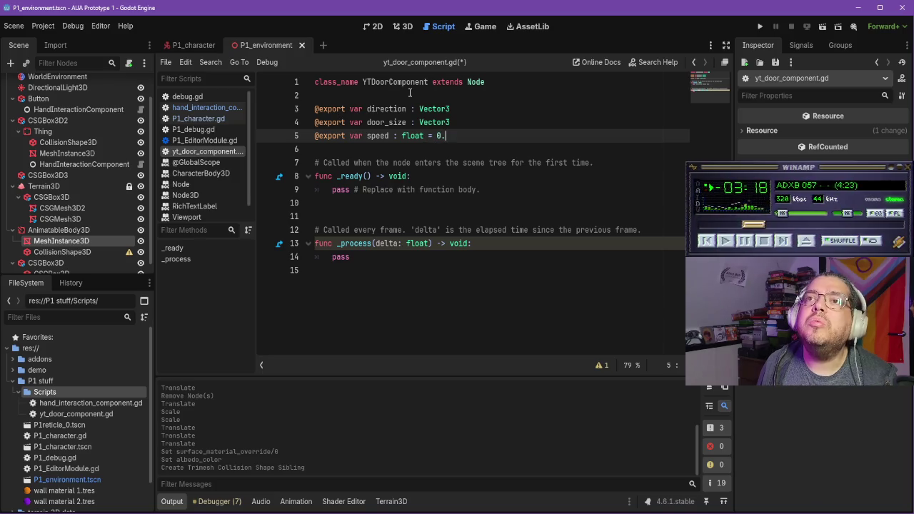
key("Return")
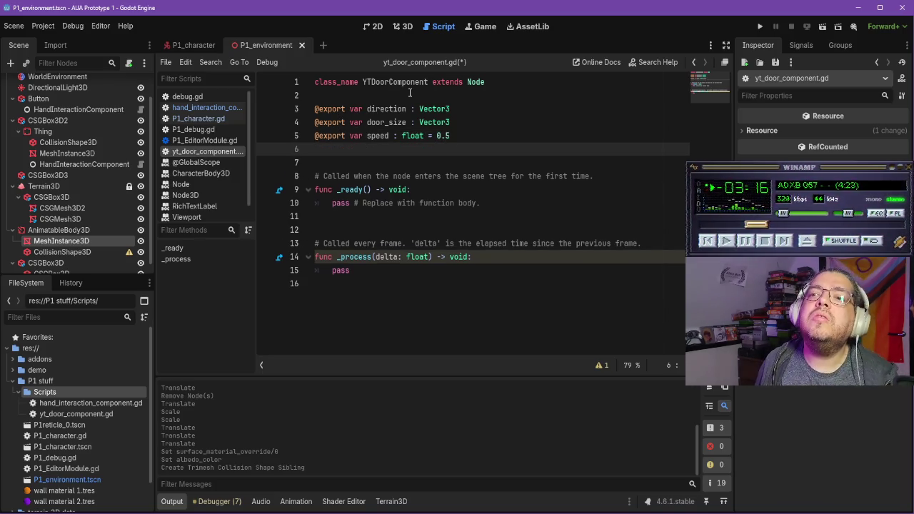
type("@export")
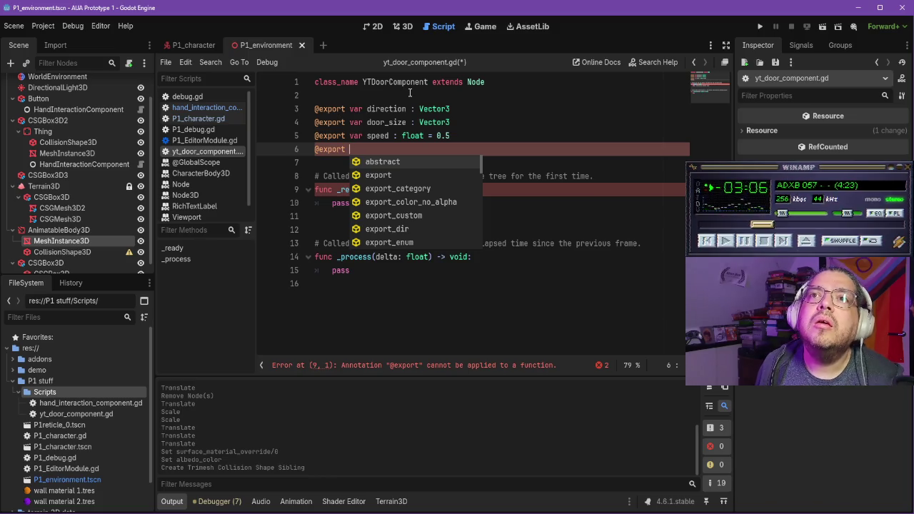
type("var closer")
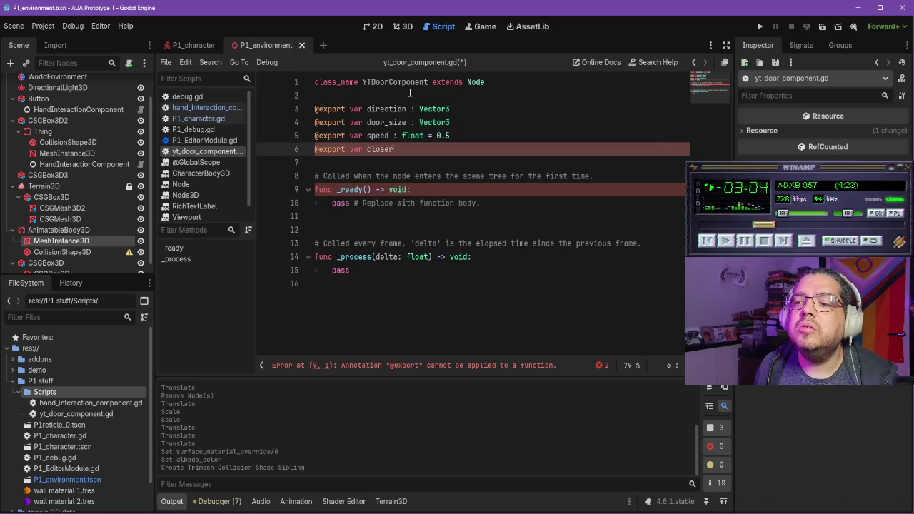
type("time")
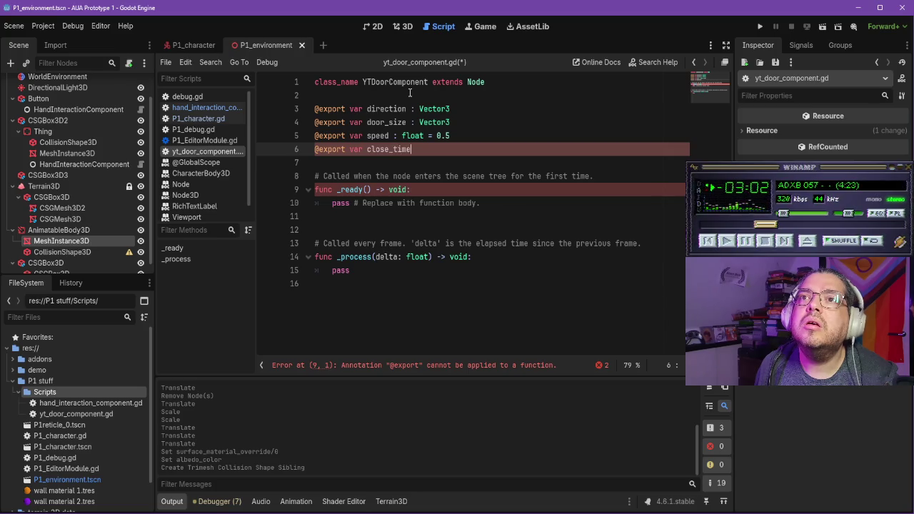
type(": float =")
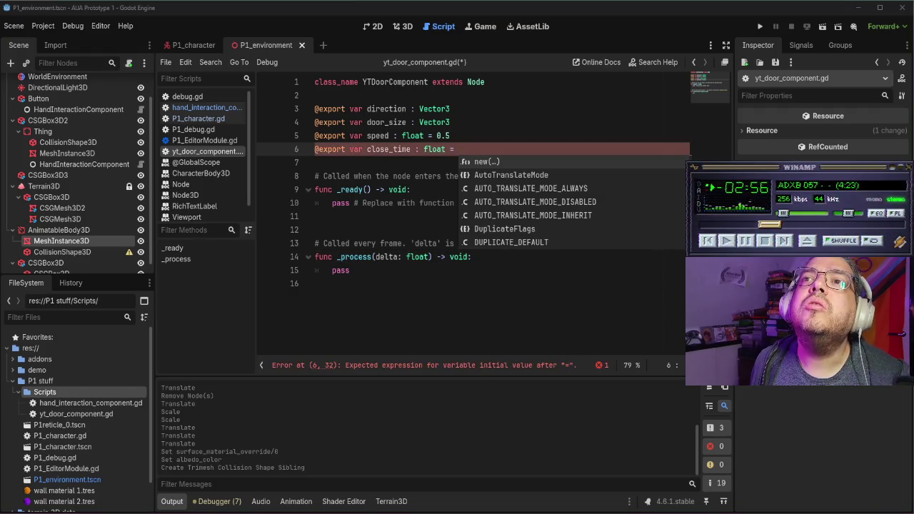
left_click(478, 148)
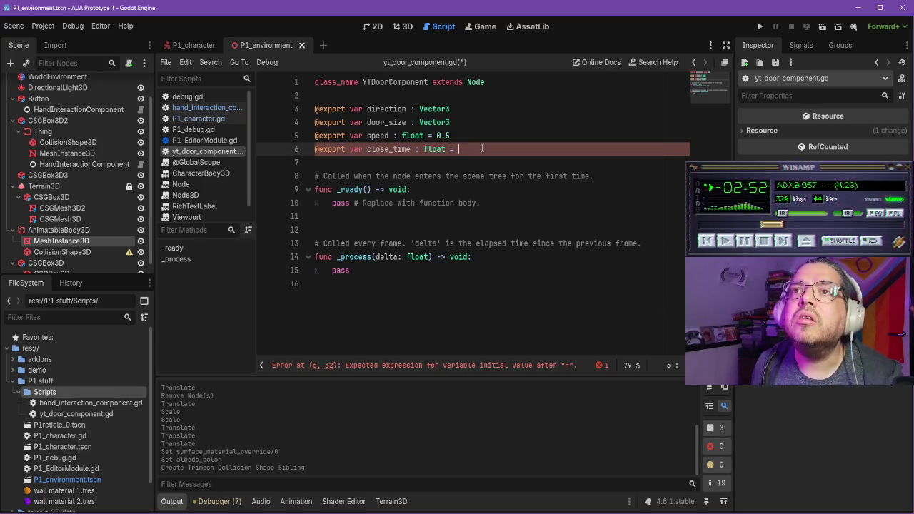
type(".0")
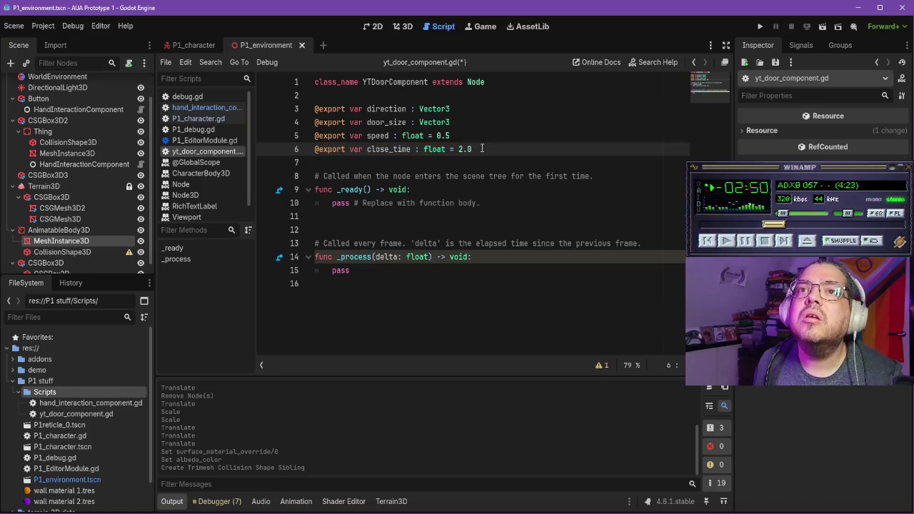
key("Return")
Step: Export transition as Tween.TransitionType and easing as Tween.EaseType, and begin a parent variable
type("@export")
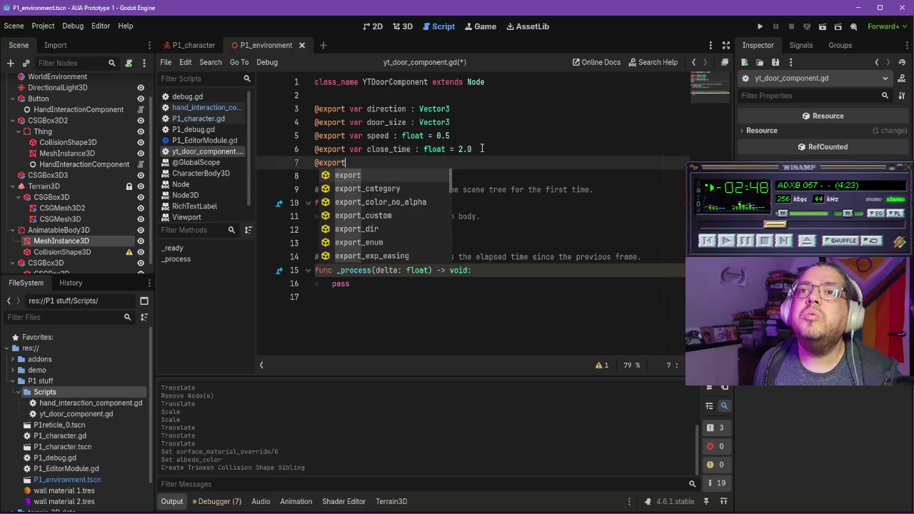
type(" var transition : T")
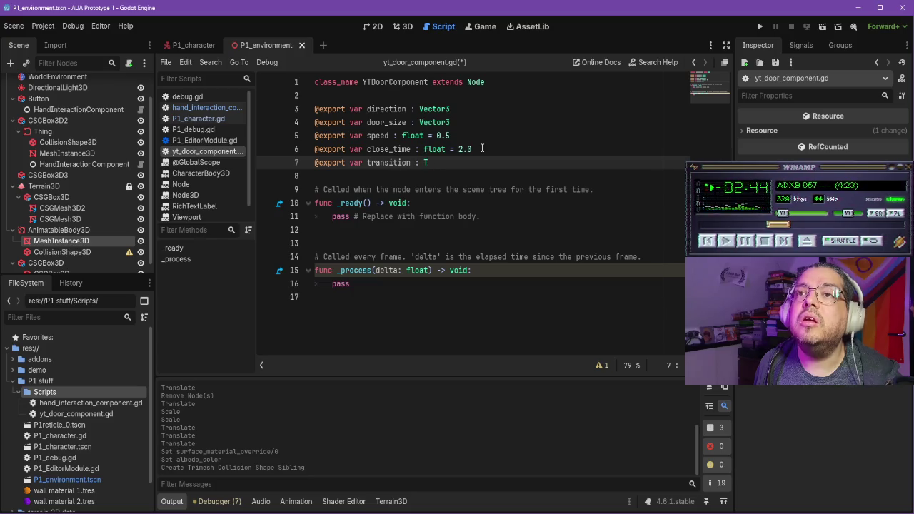
type("ween.Tra")
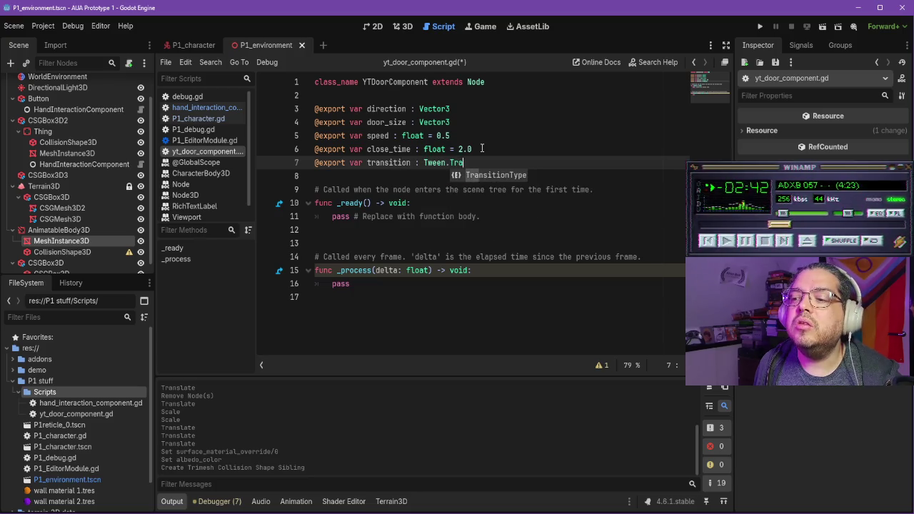
key("Return")
key("Return")
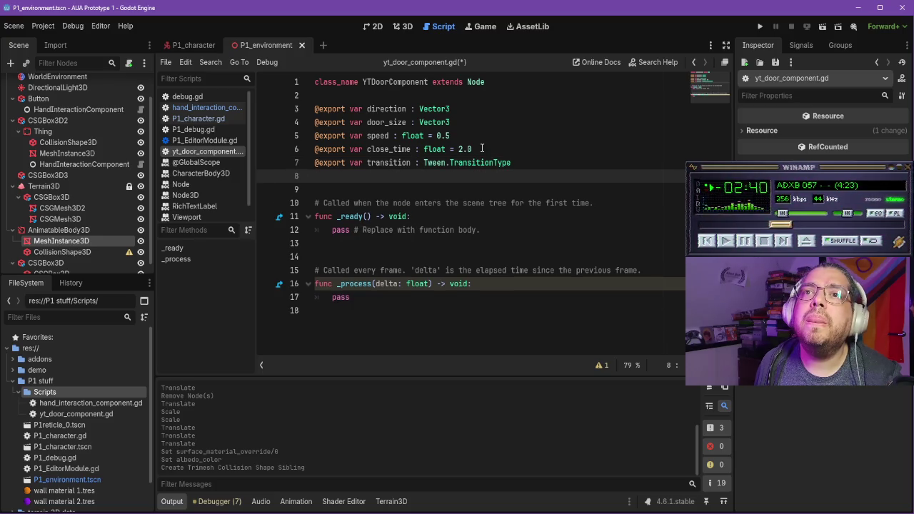
type("@export var easing : ")
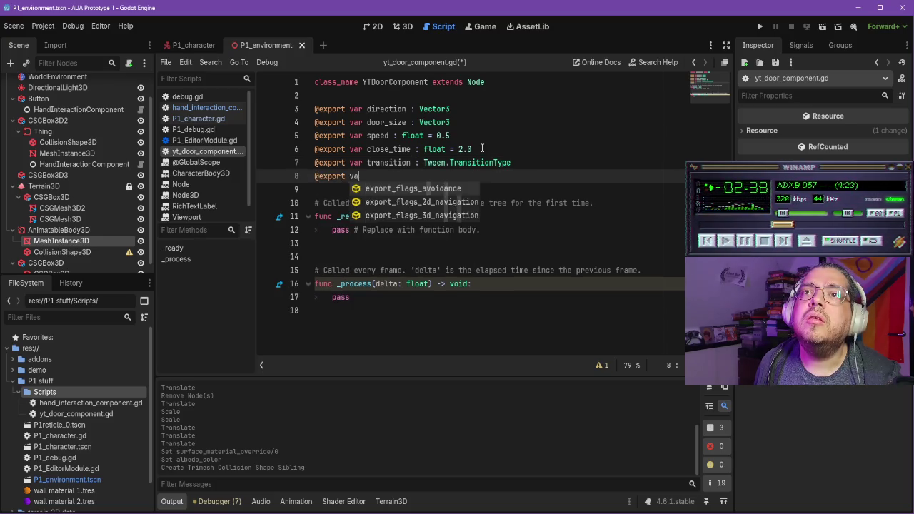
type("Tween.ease")
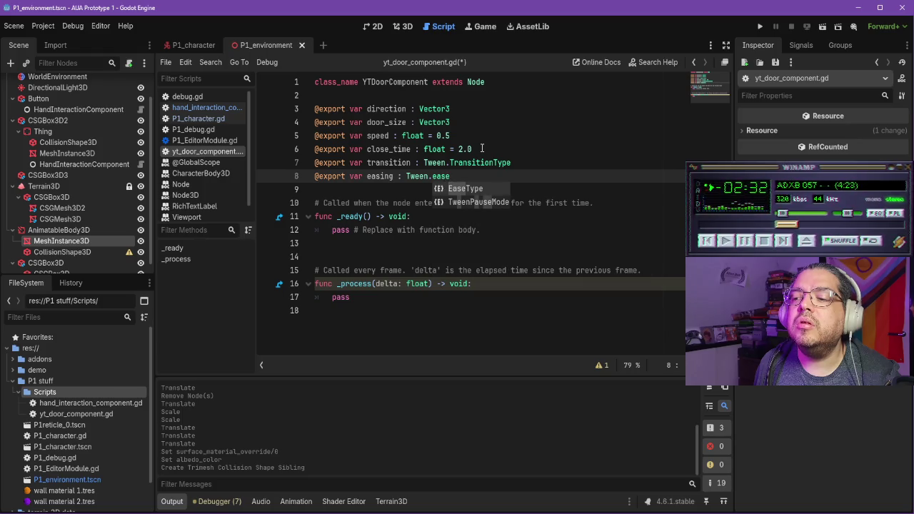
key("Return")
key("Return")
key("Return")
type("var")
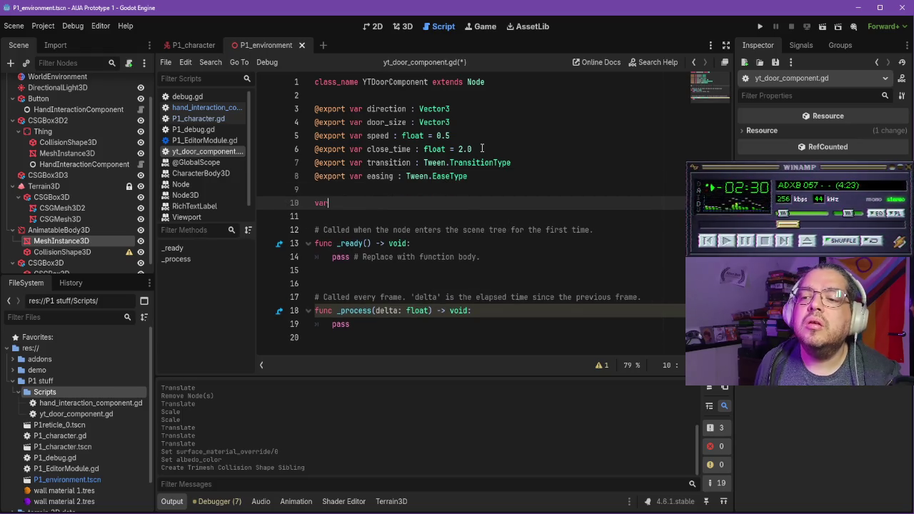
type(" parent")
key("Return")
Step: Declare an orig_post variable typed Vector3 below the parent variable
type("var orig_p")
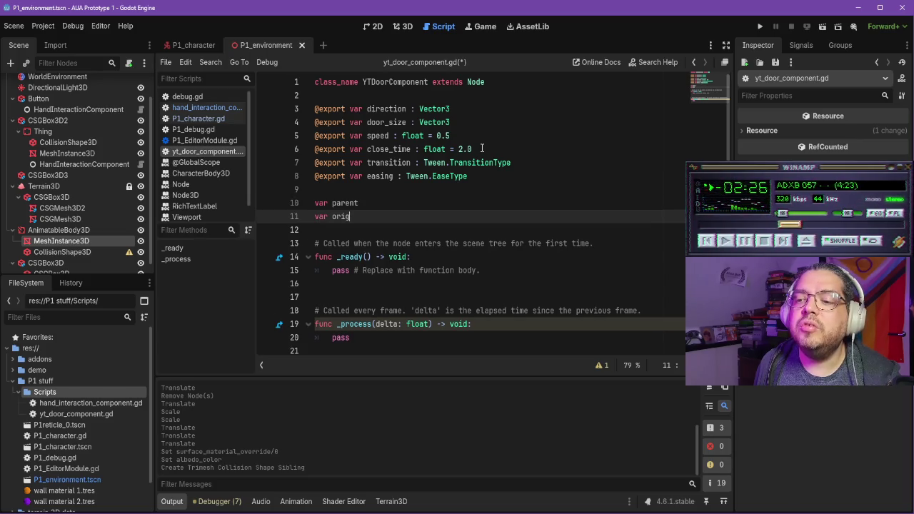
type("ost : ")
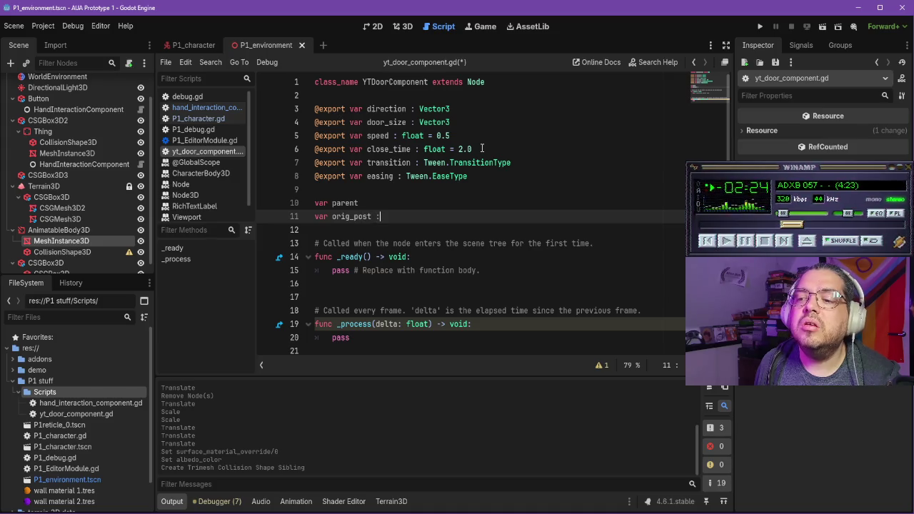
type("Vector3")
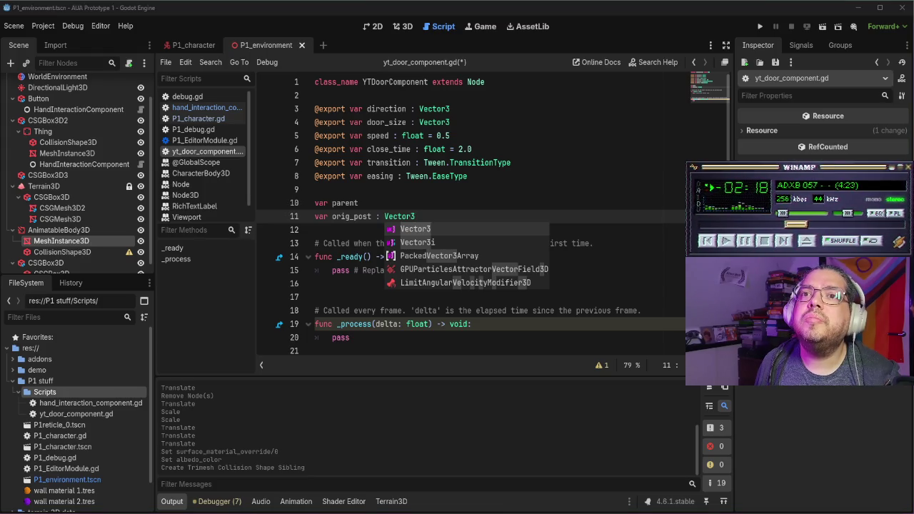
left_click(363, 259)
Step: Replace pass in _ready with parent = get_parent() and rename orig_post to orig_pos
mouse_move(481, 271)
left_mouse_down()
mouse_move(321, 272)
mouse_move(331, 269)
left_mouse_up()
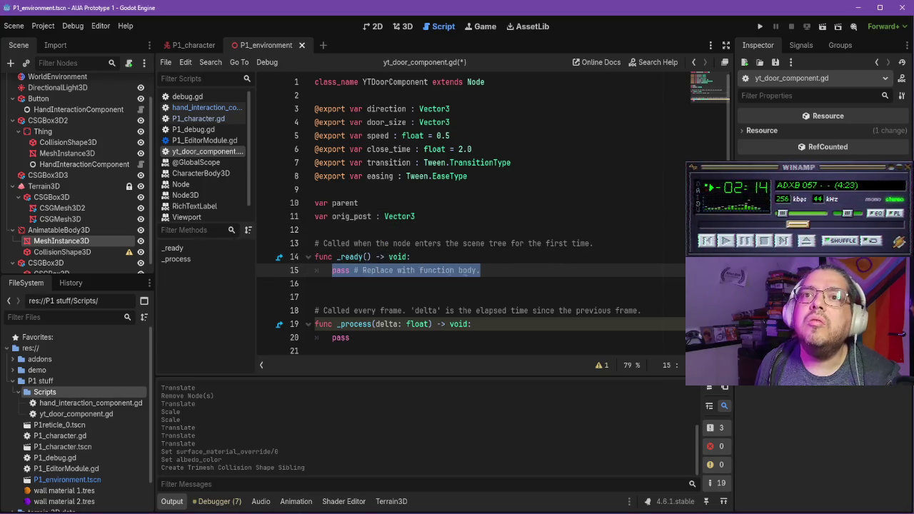
key("BackSpace")
type("pare")
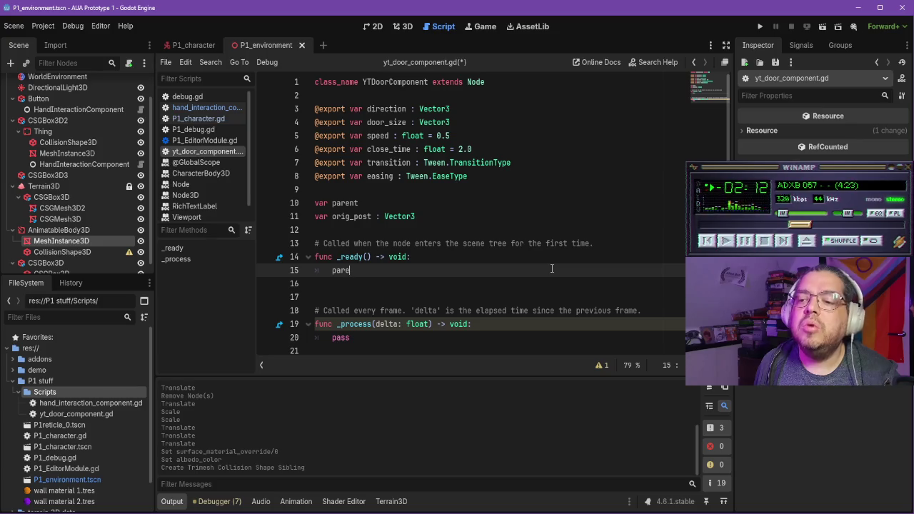
type("nt = get_parent")
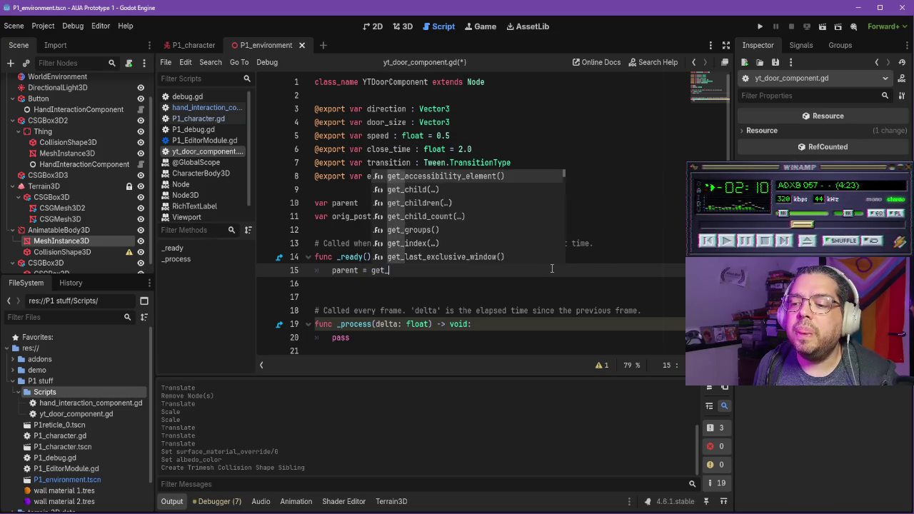
key("Return")
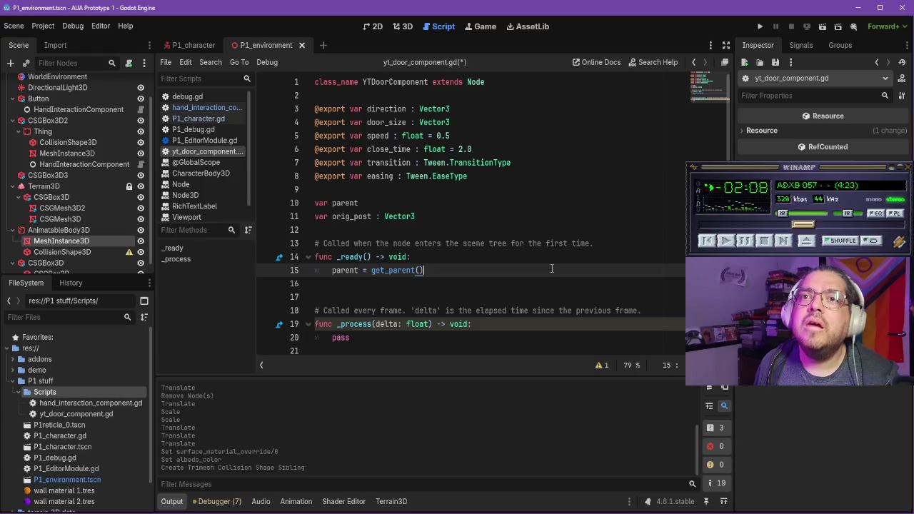
key("Return")
type("orig")
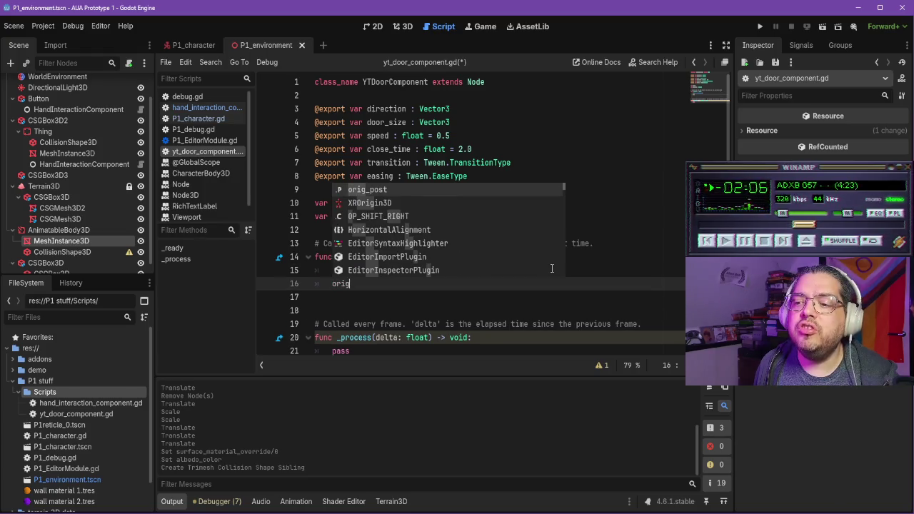
key("Return")
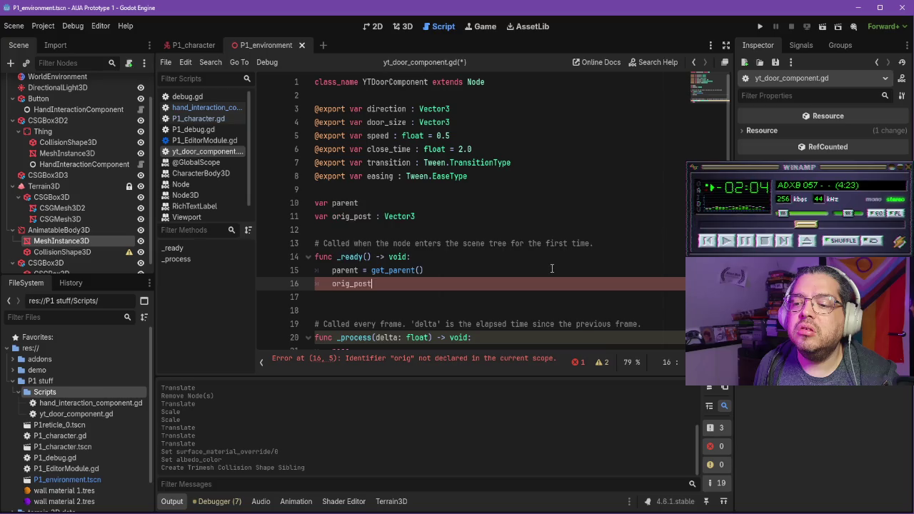
left_click(373, 219)
key("BackSpace")
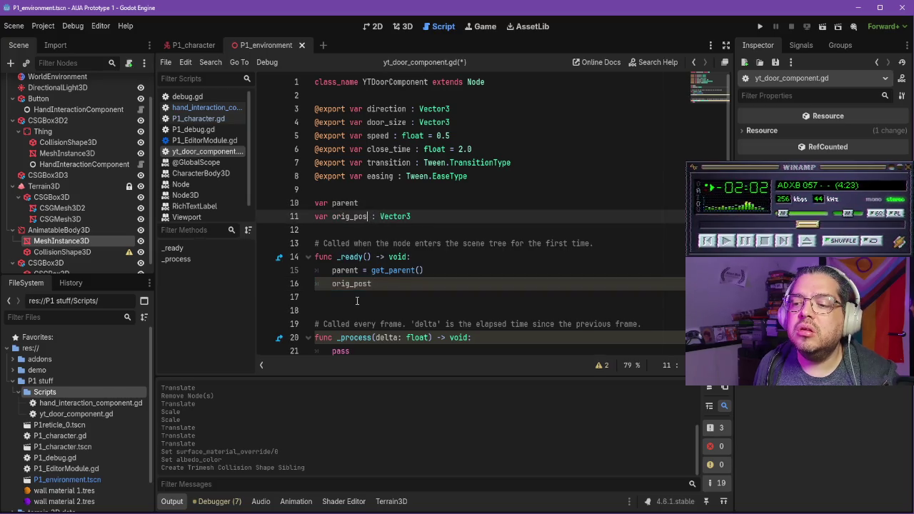
Step: Set orig_pos = parent.position and connect parent.ready to connect_parent, with a comment
left_click(377, 285)
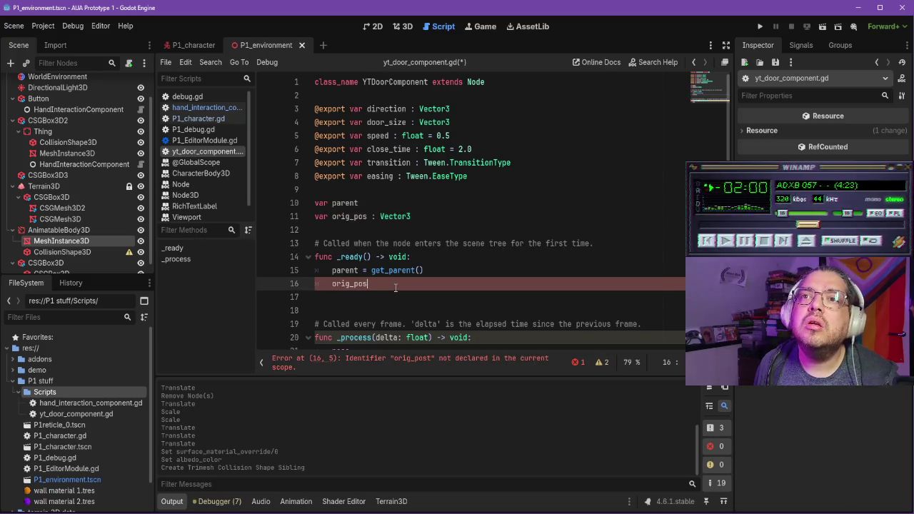
type("=parent.positio")
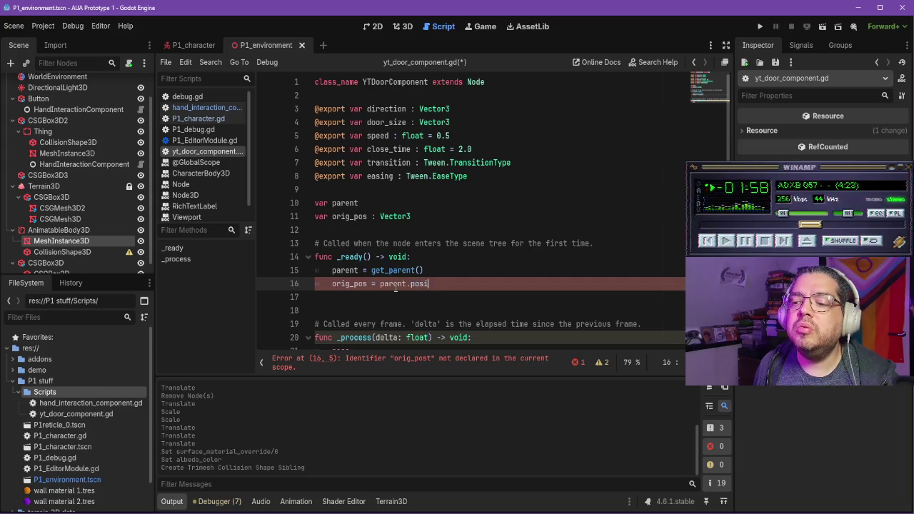
type("n")
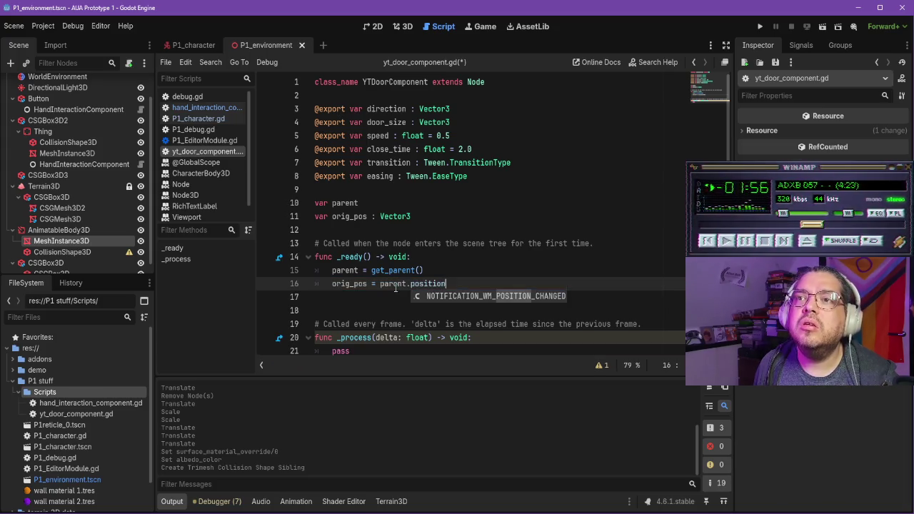
key("Return")
key("ctrl+z")
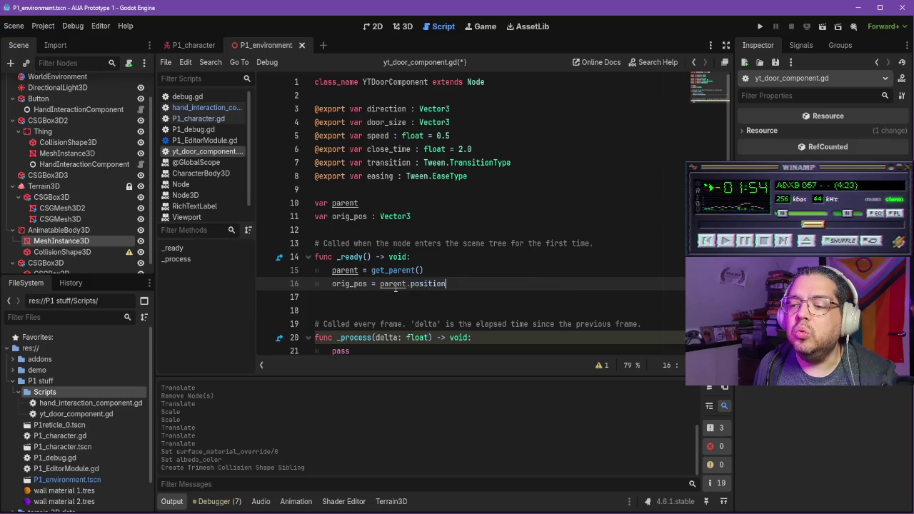
key("Return")
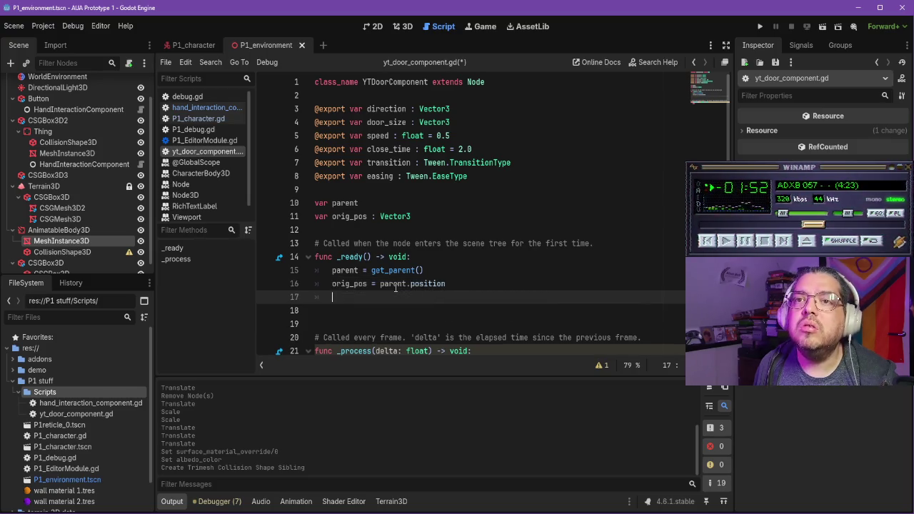
type("parent.re")
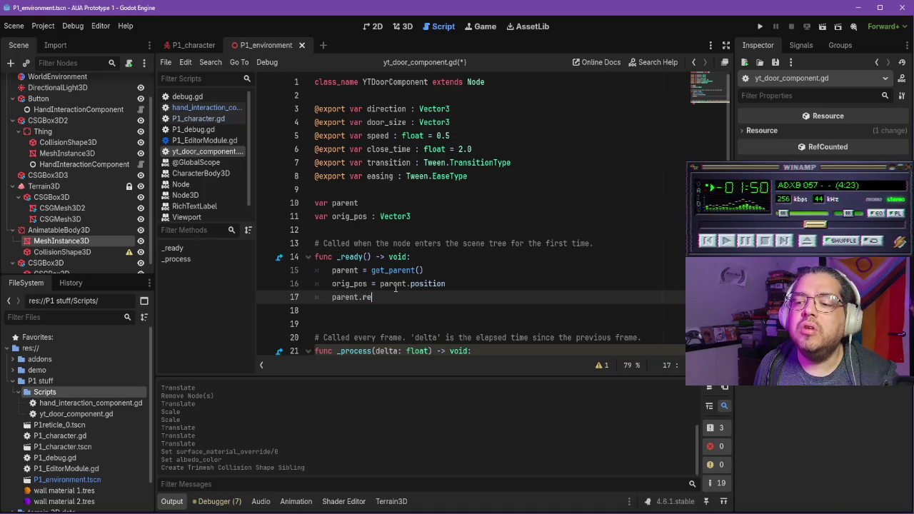
type("ady.connect")
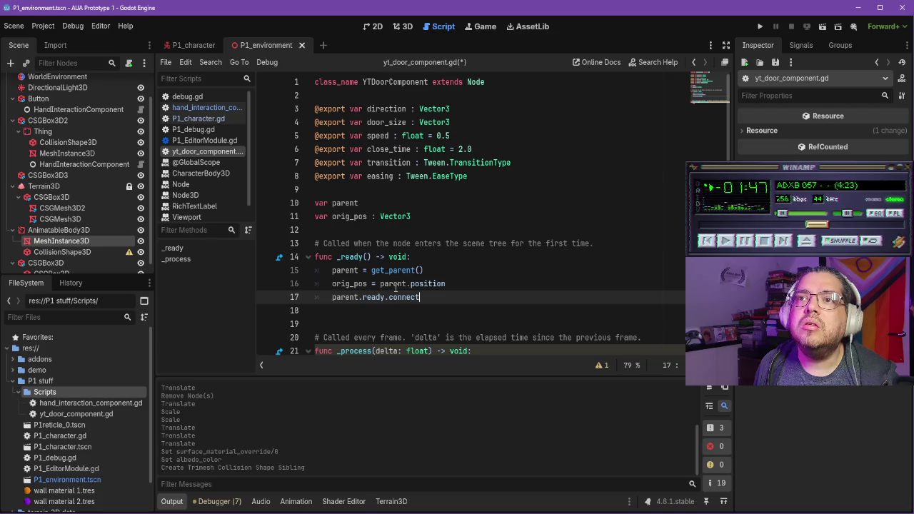
key("Return")
type("connect(co")
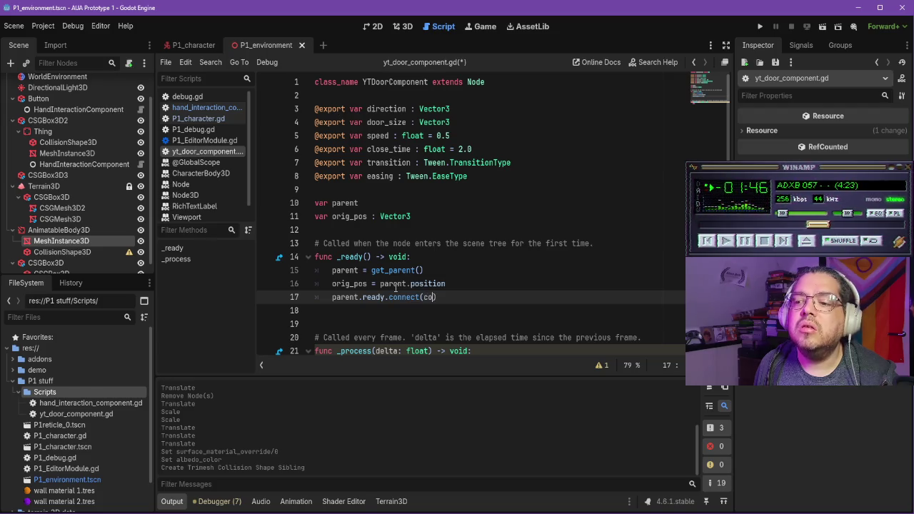
type("ct_parent)")
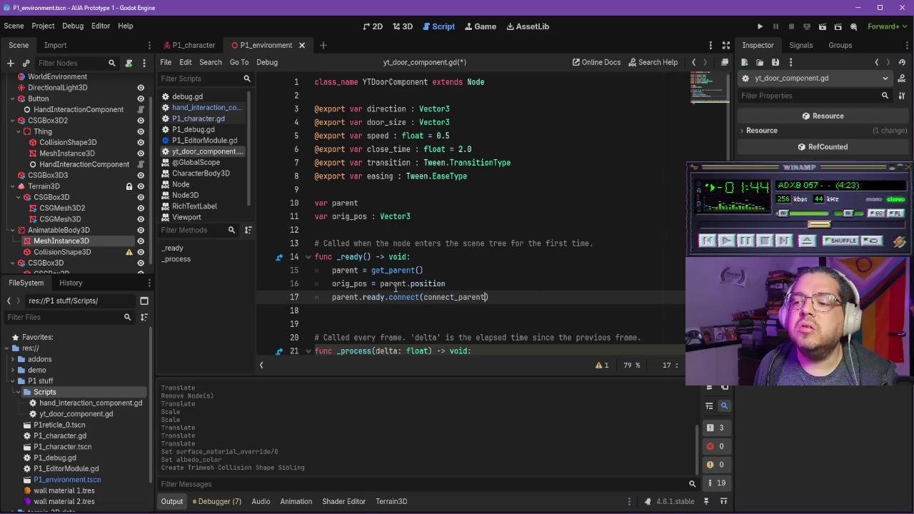
type(" # ")
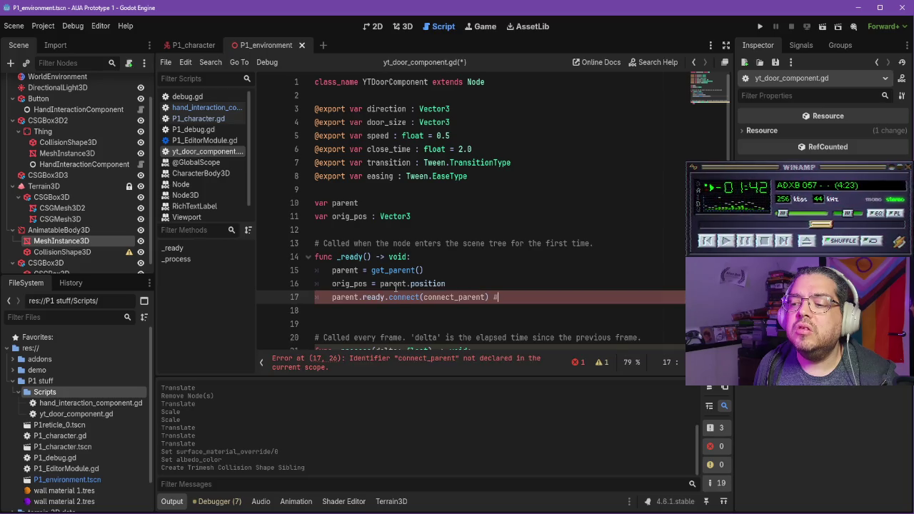
type("Wait for parent to load to connect ")
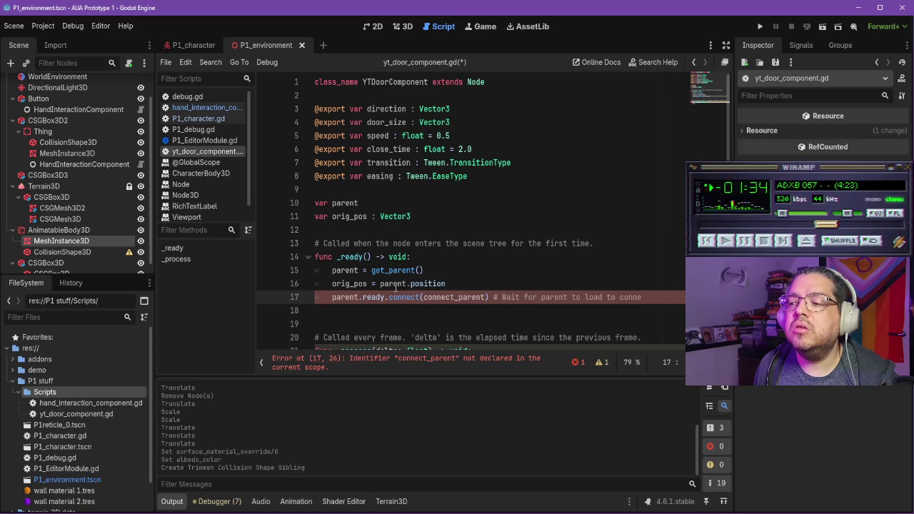
type("interac")
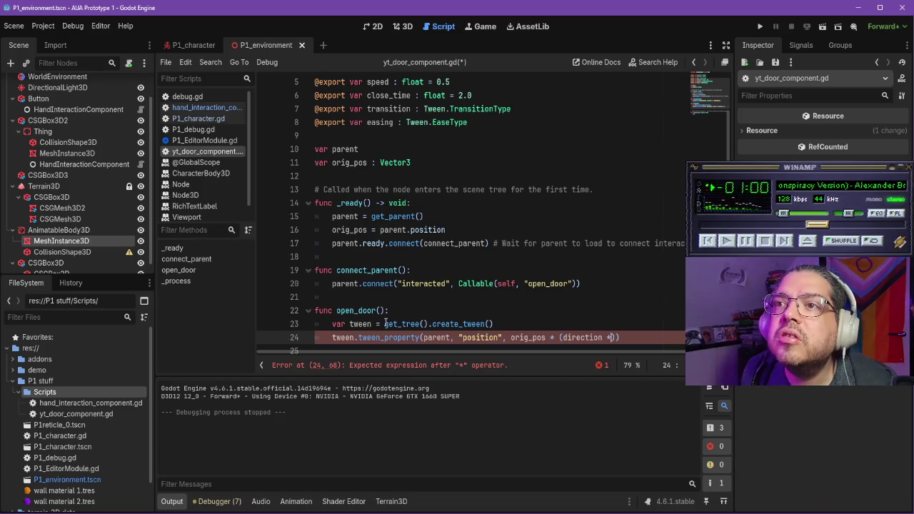
Step: Correct the open tween target to orig_pos + direction * door_size, with speed as duration
key("Left")
key("Left")
key("Left")
key("BackSpace")
key("BackSpace")
type("+")
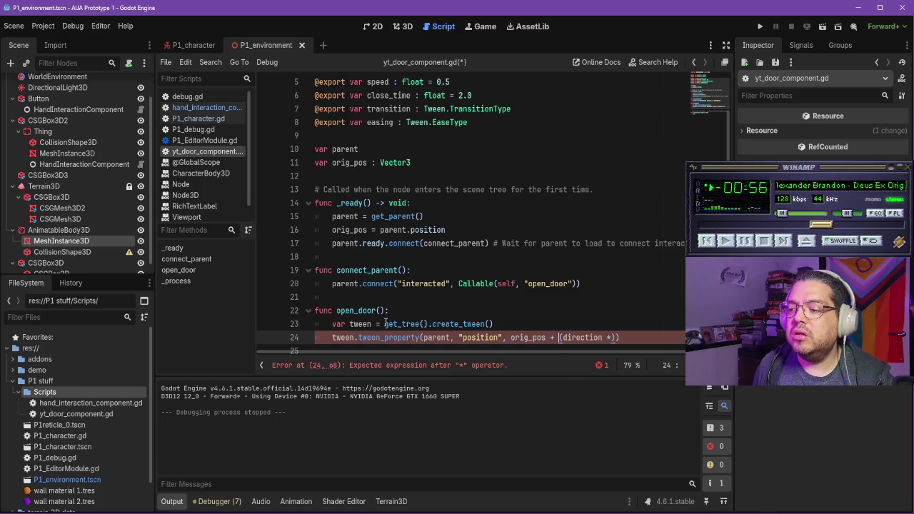
key("Left")
key("Left")
type("doorsi")
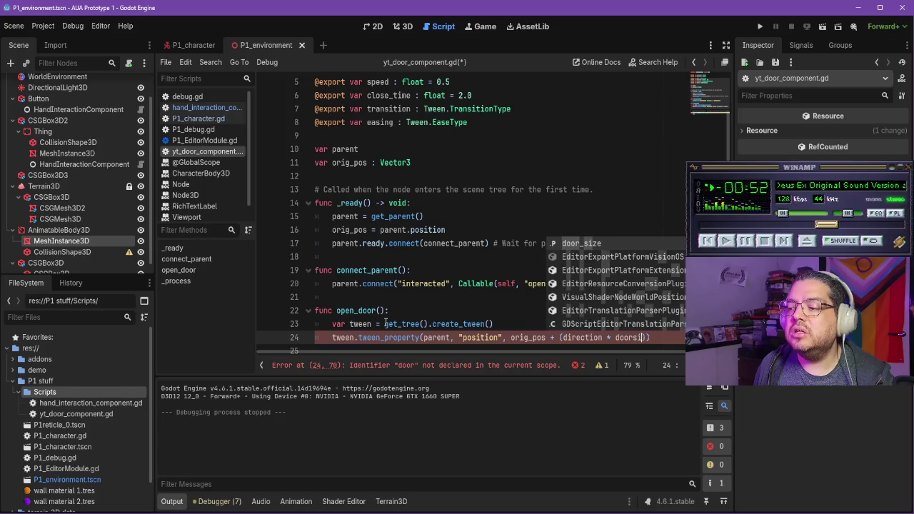
key("BackSpace")
key("BackSpace")
type("_size")
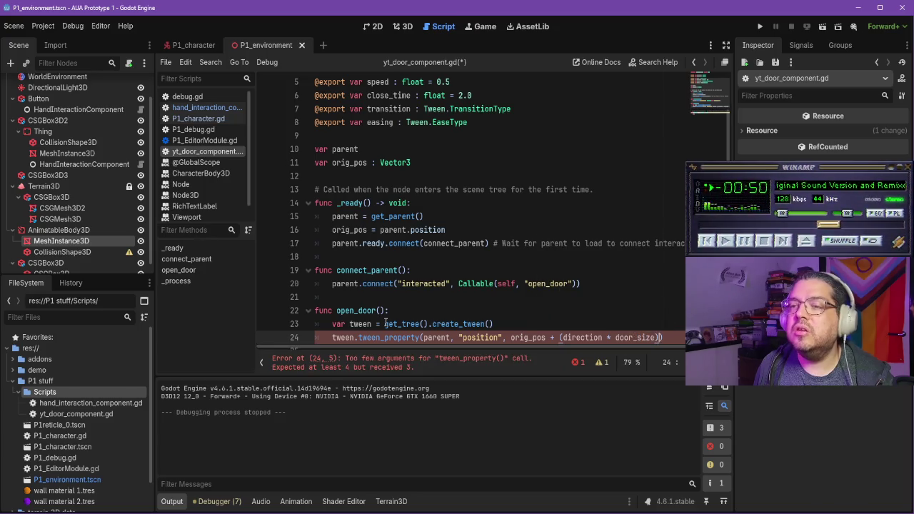
key("Right")
type(", speed")
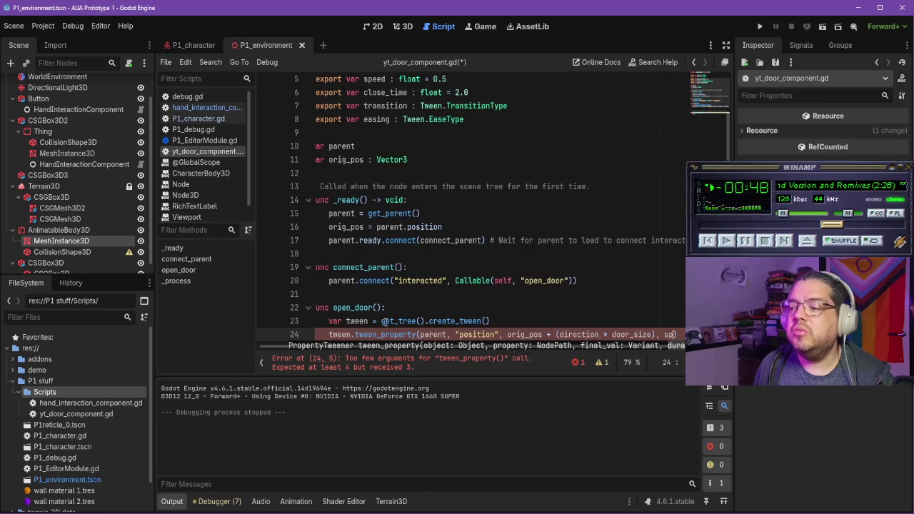
type(")")
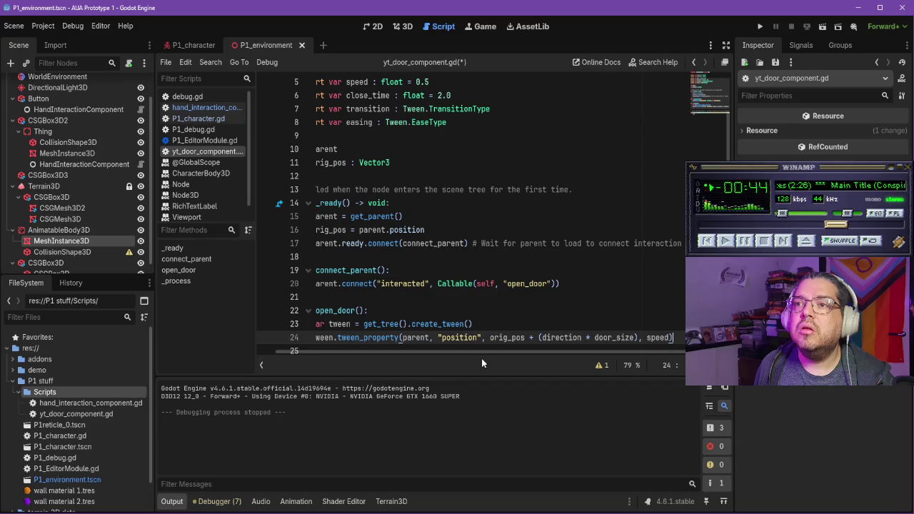
type(".set")
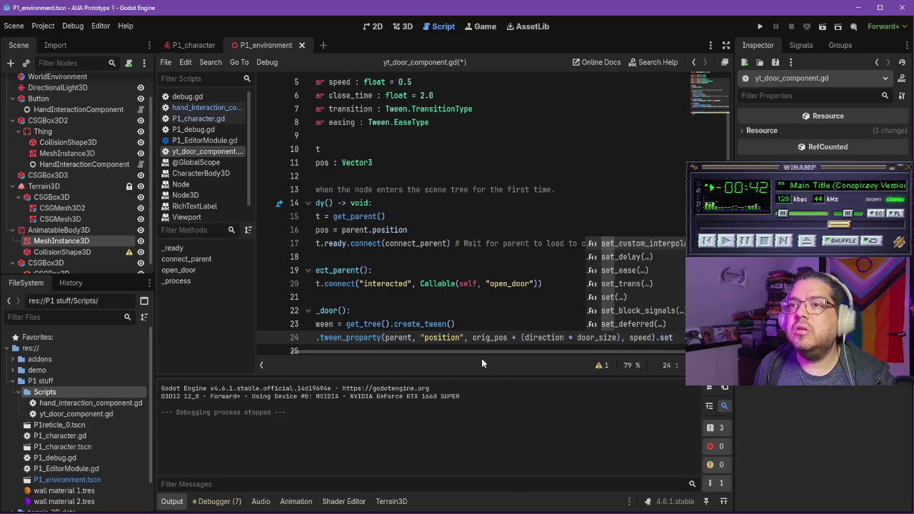
type("_trans(")
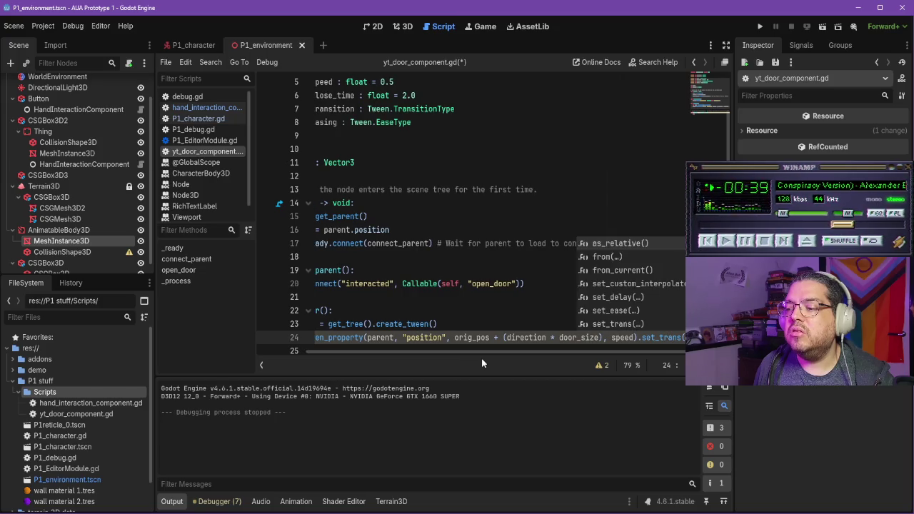
Step: Chain .set_trans(transition).set_ease(easing) onto the open tween and add blank lines below
key("Return")
type("transi")
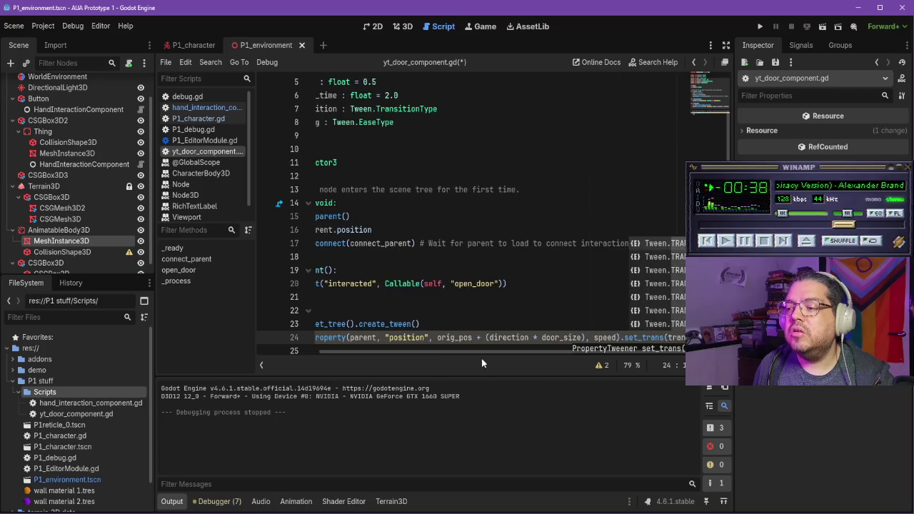
key("Return")
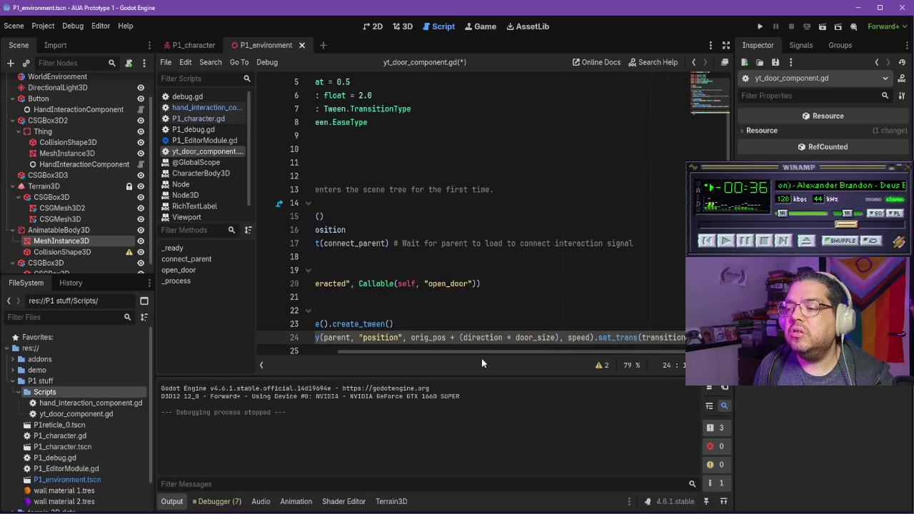
type(").se")
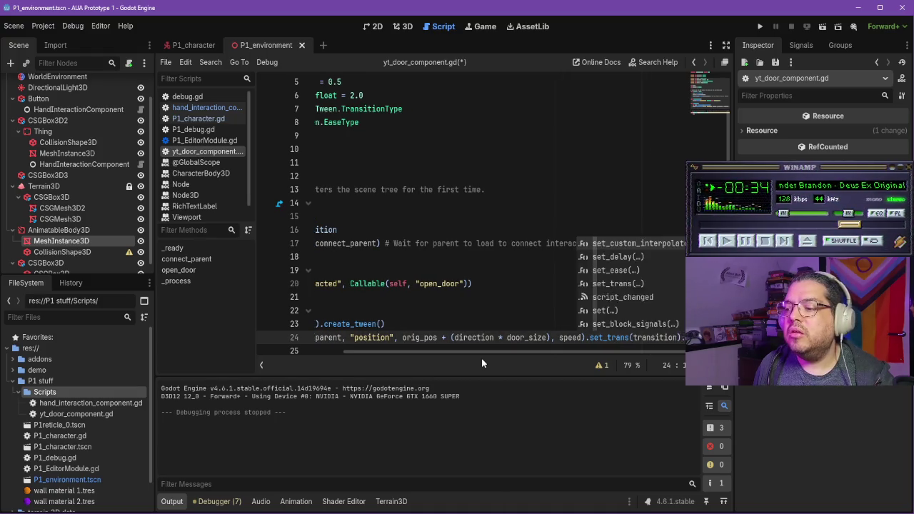
type("t_e")
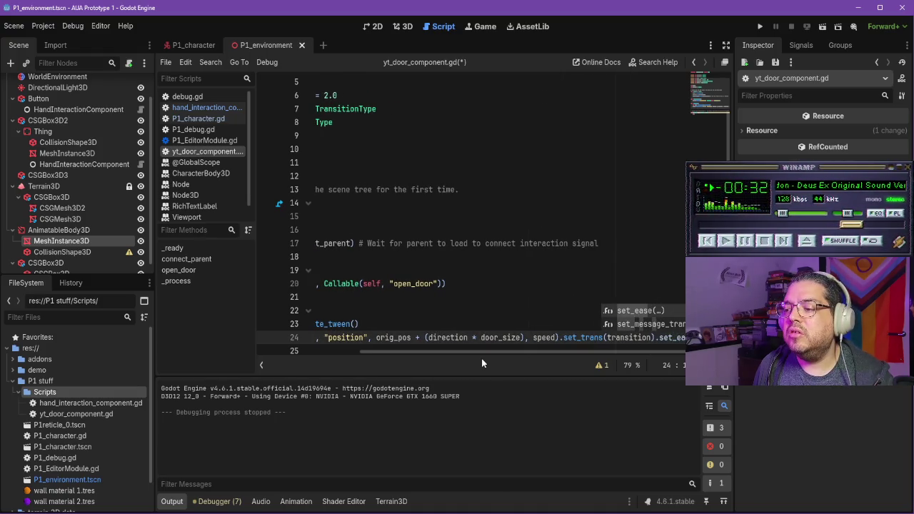
key("Return")
type("ease(")
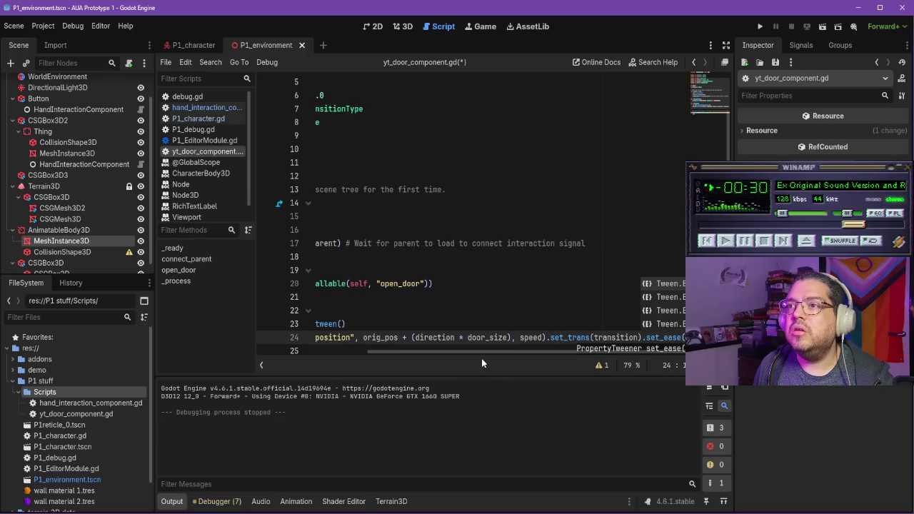
key("Return")
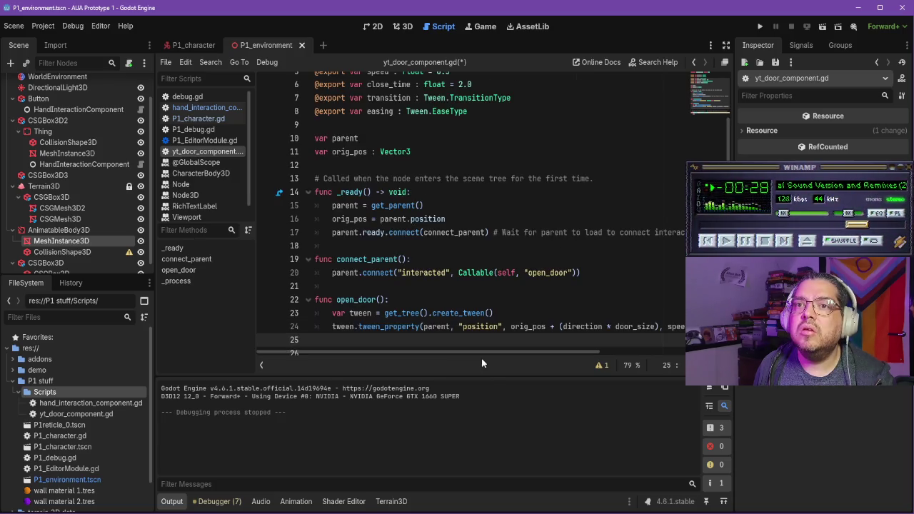
key("Return")
key("Up")
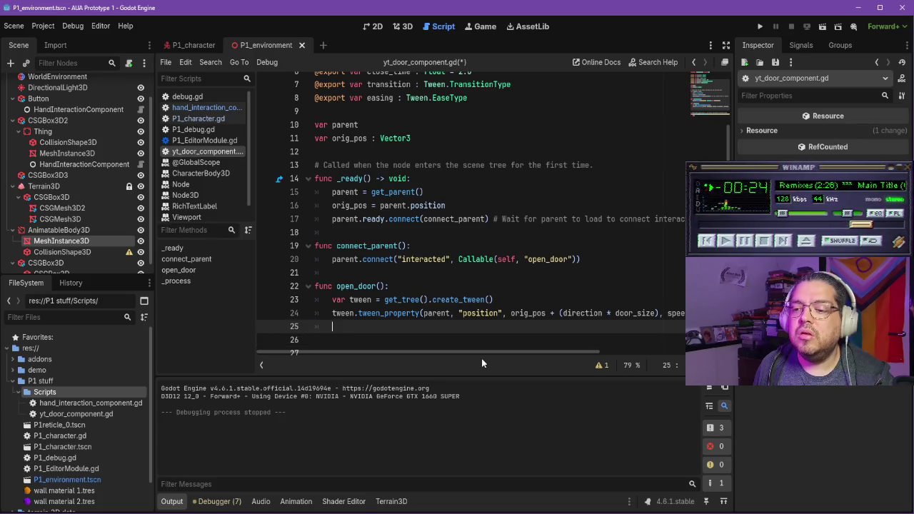
Step: Add tween_interval(close_time) and tween_callback(close_door) with an 'auto close the door' comment
type("tween.tween_interval(")
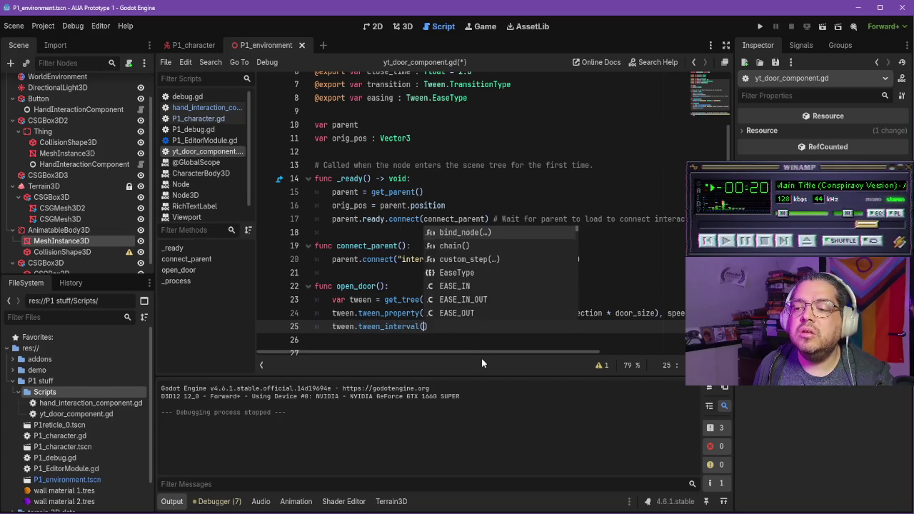
type("close_time")
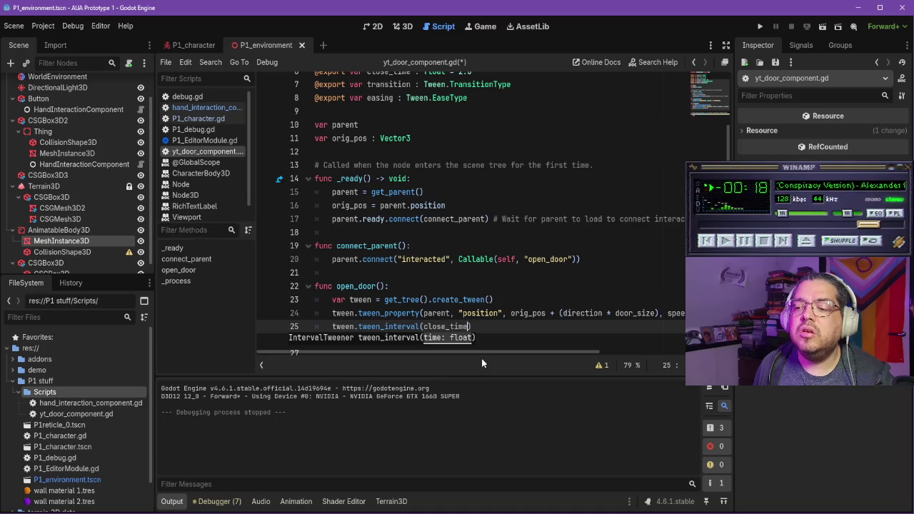
type(")")
key("Return")
type("t")
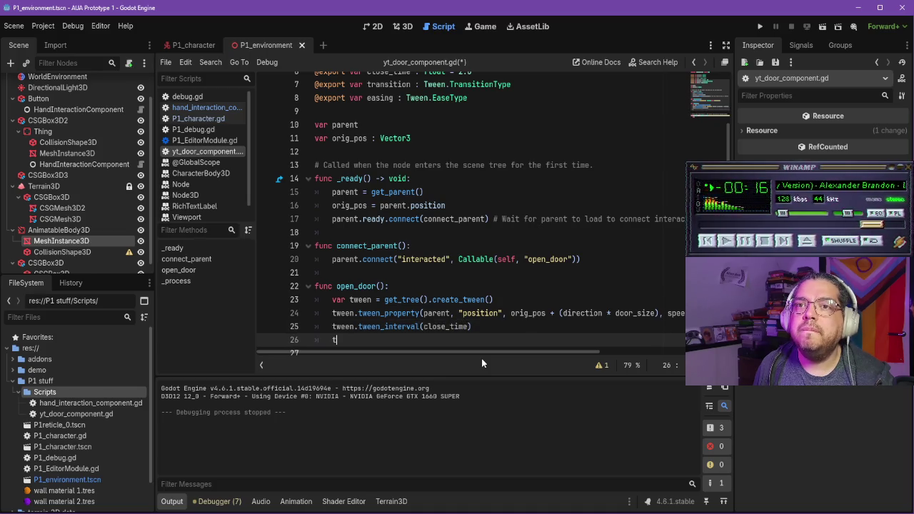
type("ween.tween_c")
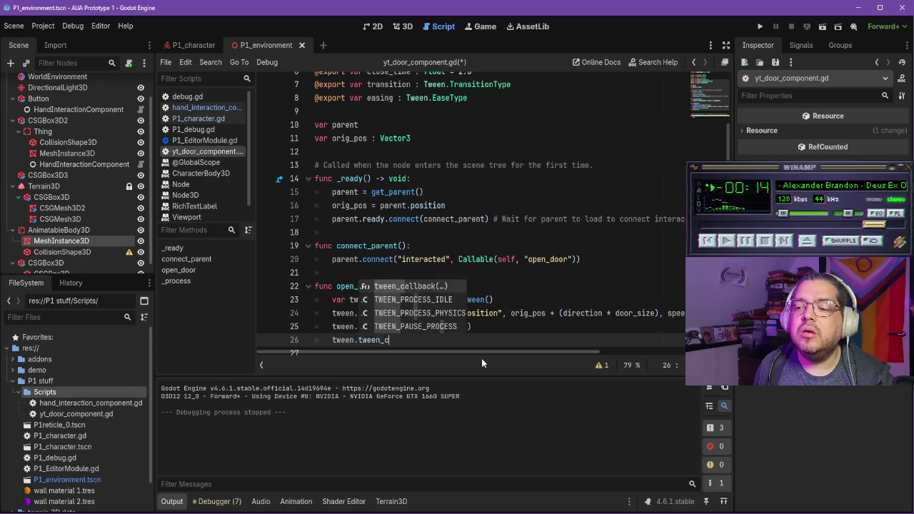
type("allback(close_door")
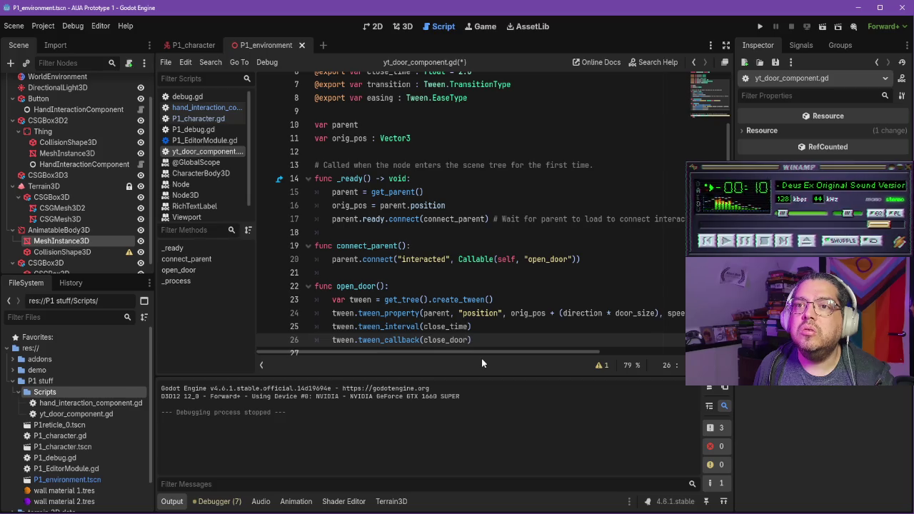
type(")")
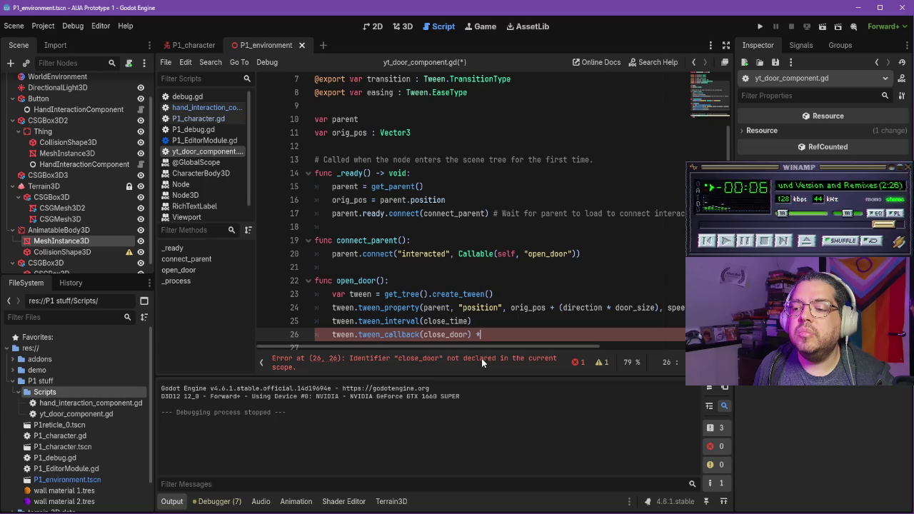
type(" #auto close the door")
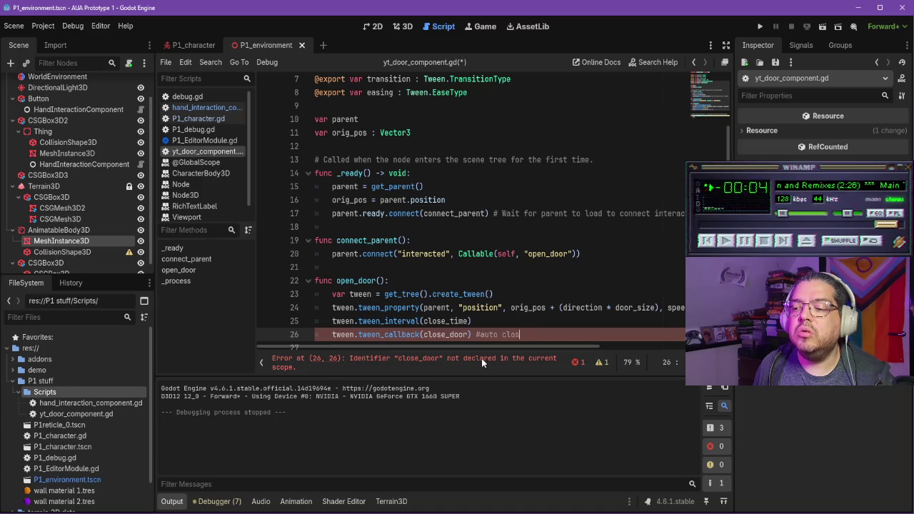
key("Return")
key("Return")
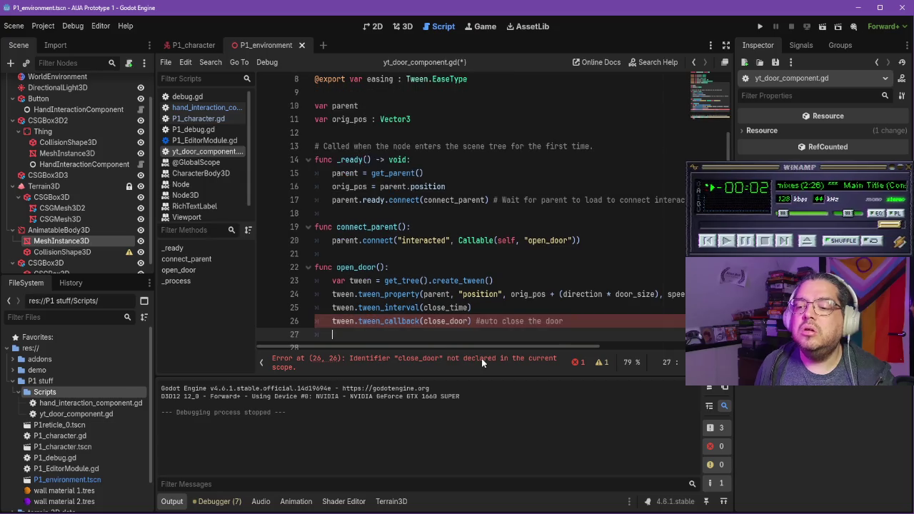
Step: Define func close_door() that creates a tween via get_tree().create_tween()
type("func close_door():")
key("Return")
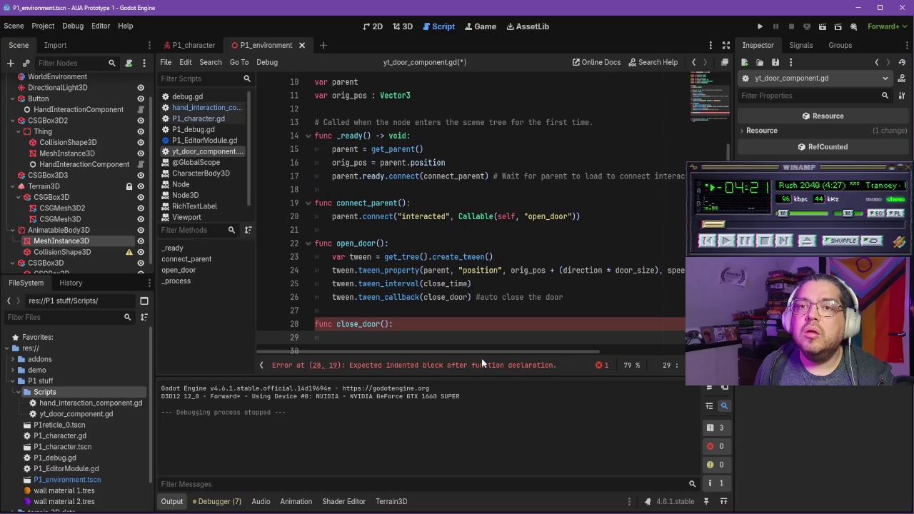
type("var tween ")
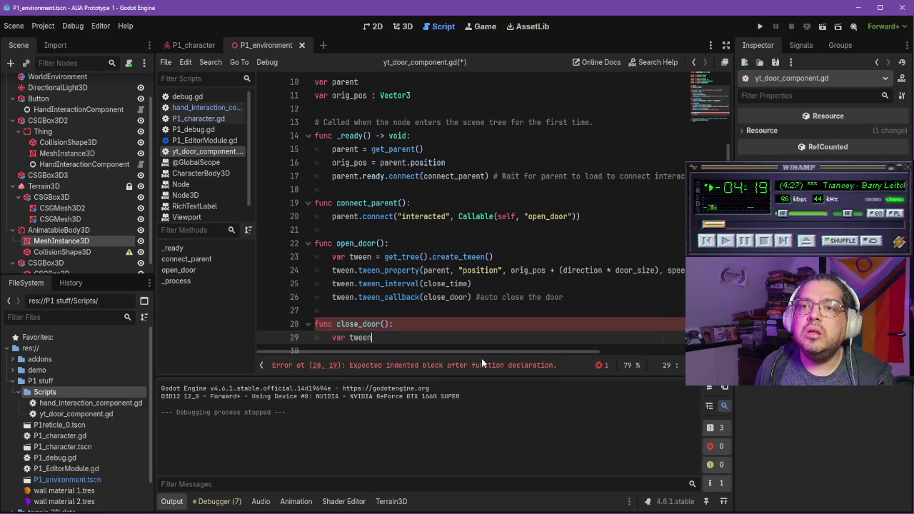
type("= get")
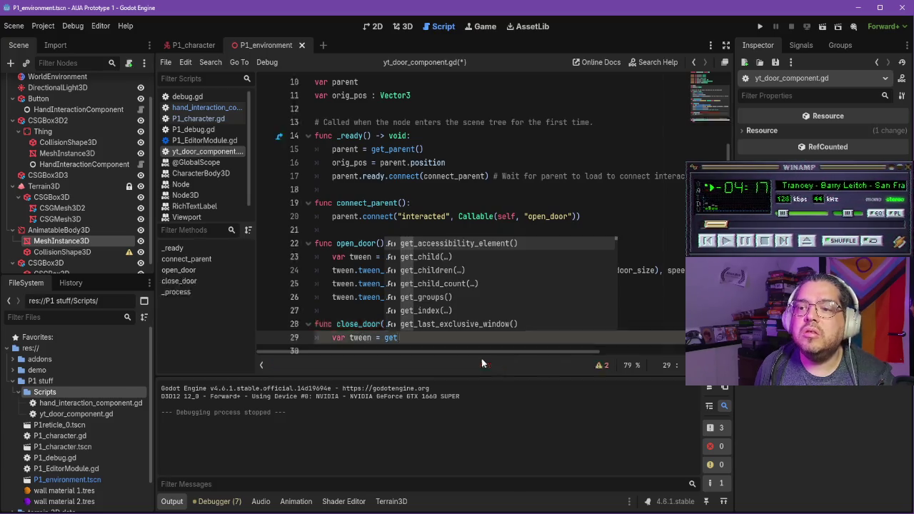
type("_tree")
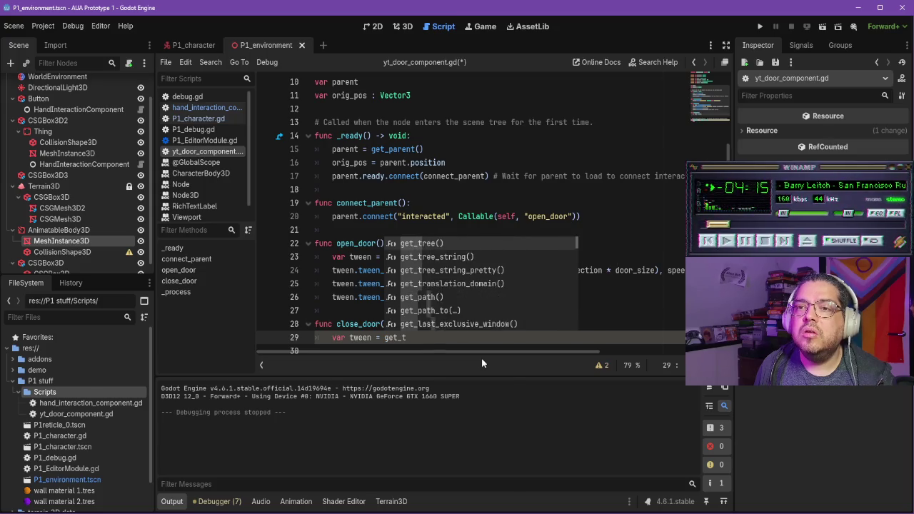
key("Return")
type(".")
key("Escape")
type("create")
key("Down")
key("Return")
key("Return")
Step: Tween the parent's position back to orig_pos at speed, using transition and easing
type("tween.tween_")
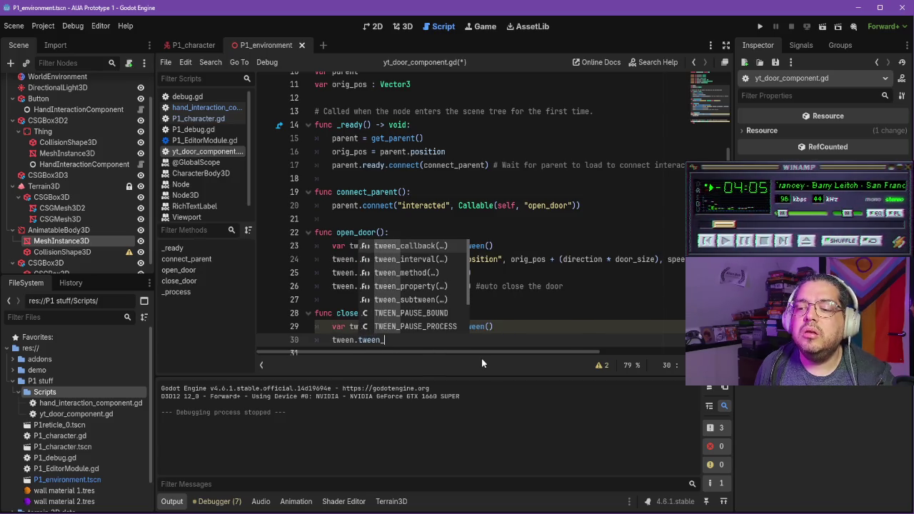
type("property(")
key("Return")
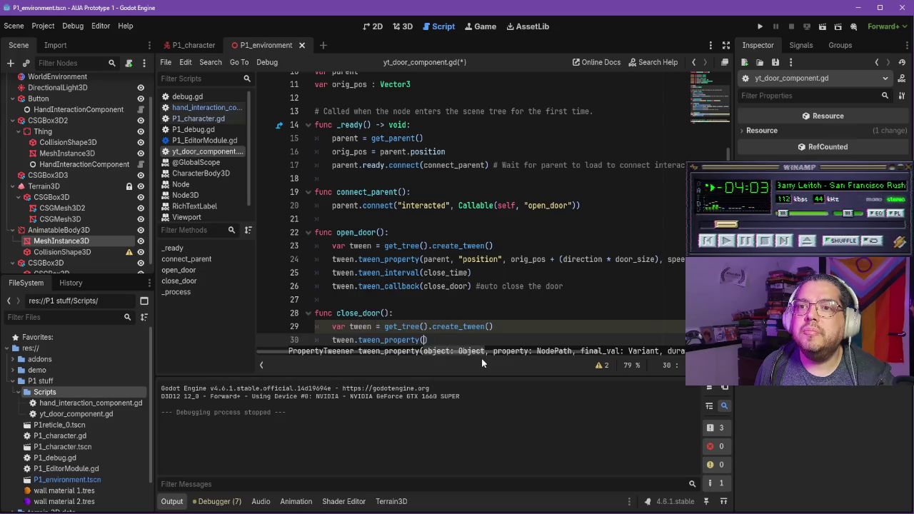
type("parent, ")
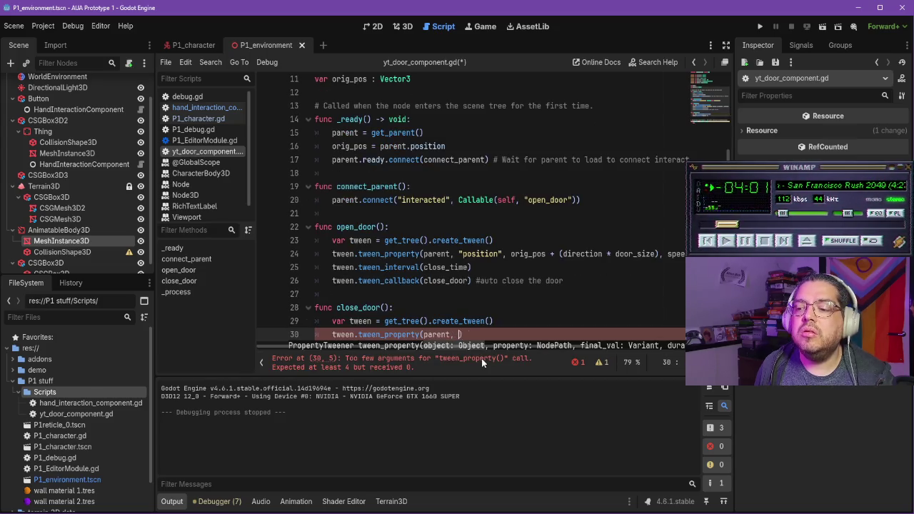
type("\"position")
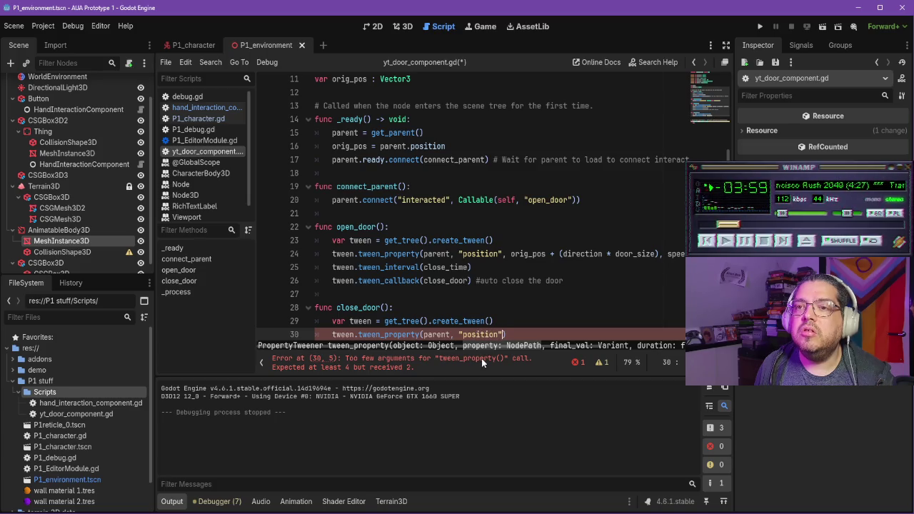
type("\", orig")
key("Return")
type(")")
type(", speed")
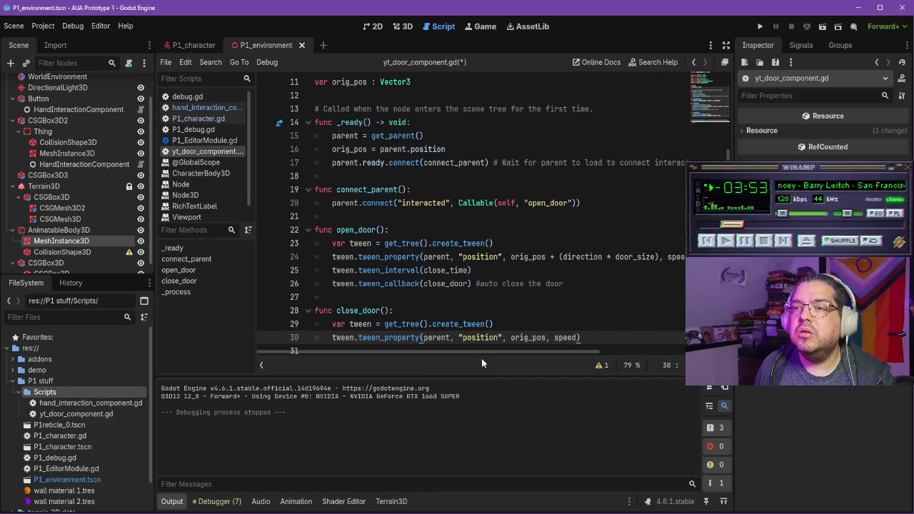
type(".set_t")
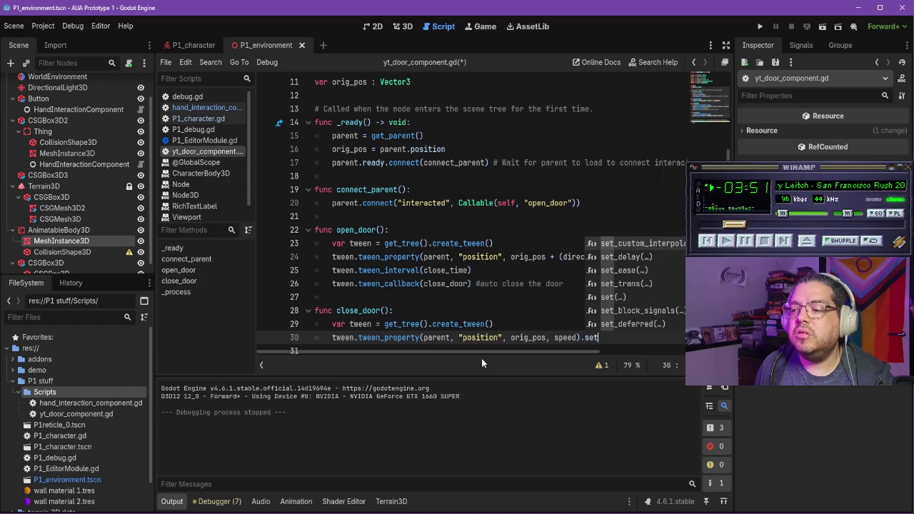
key("Return")
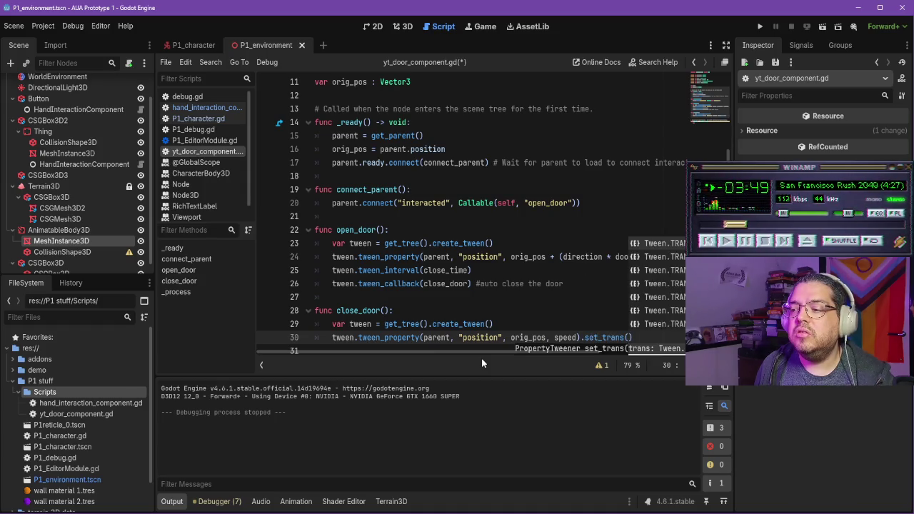
type("transition")
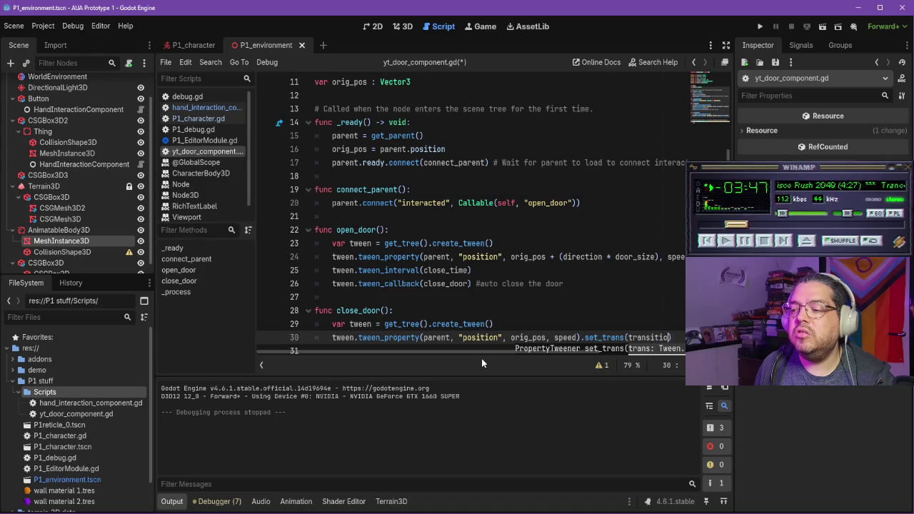
type(").set_")
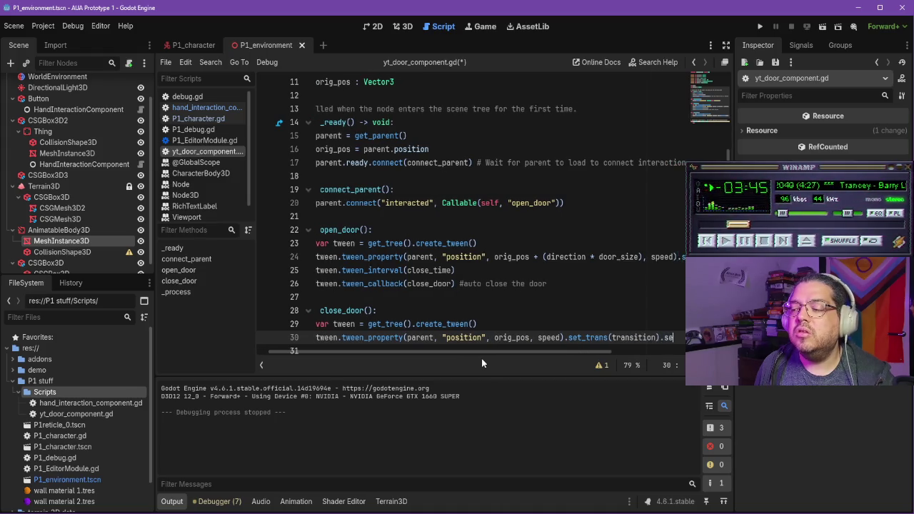
type("ease")
key("Return")
type("easing)")
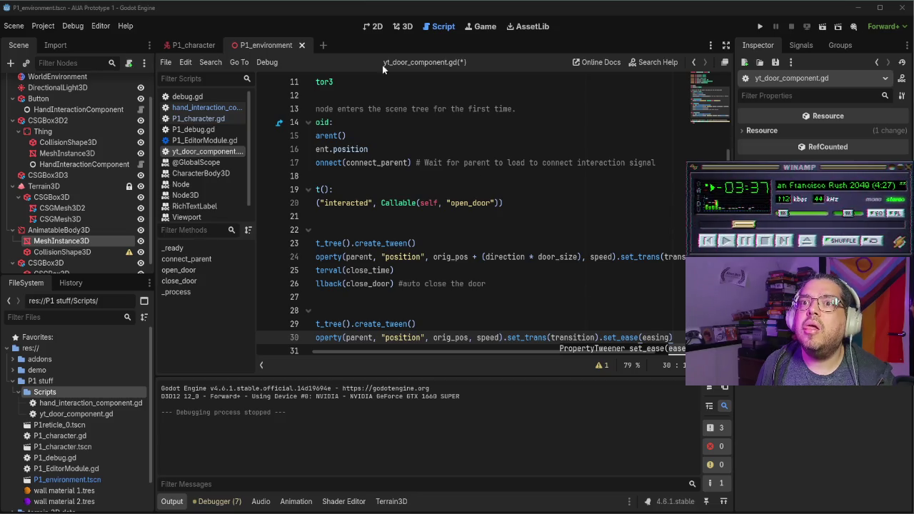
Step: Review the opening tween line, then play the door tutorial in the browser
left_click(423, 256)
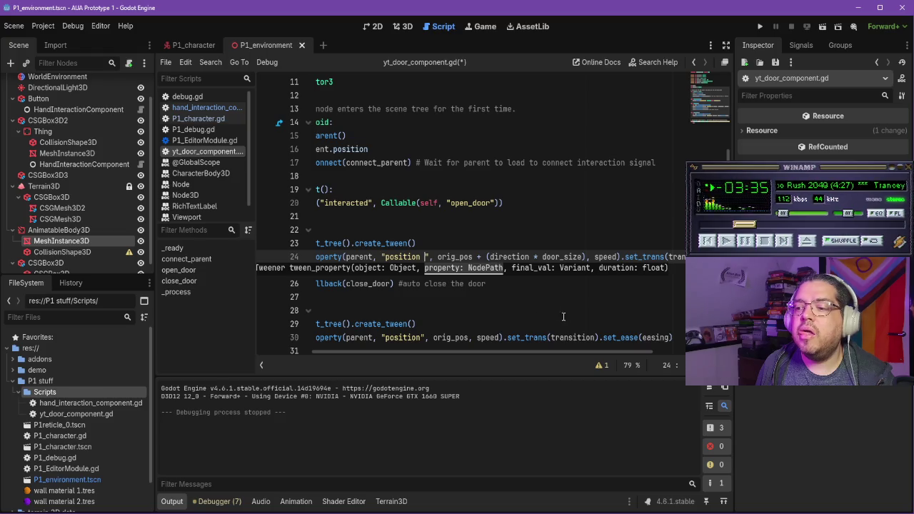
left_click(529, 297)
left_click(495, 284)
scroll(545, 280, "down", 2)
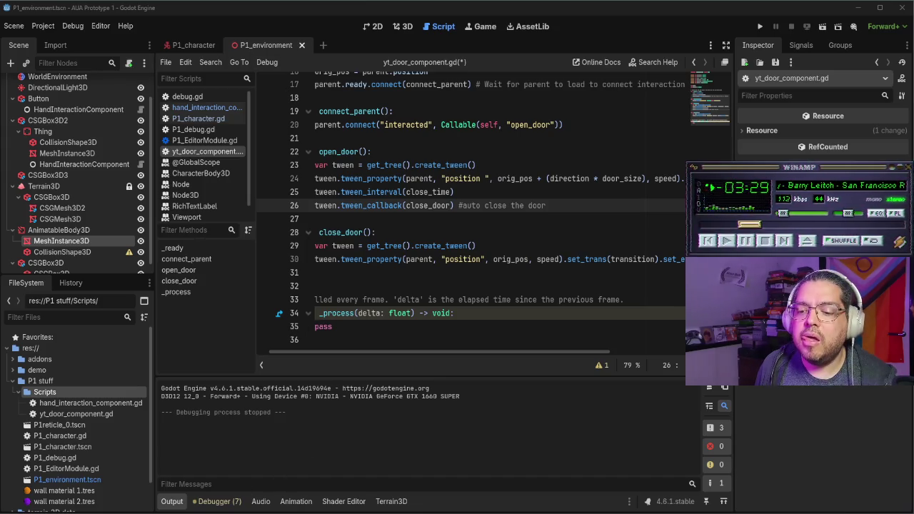
key("alt+Tab")
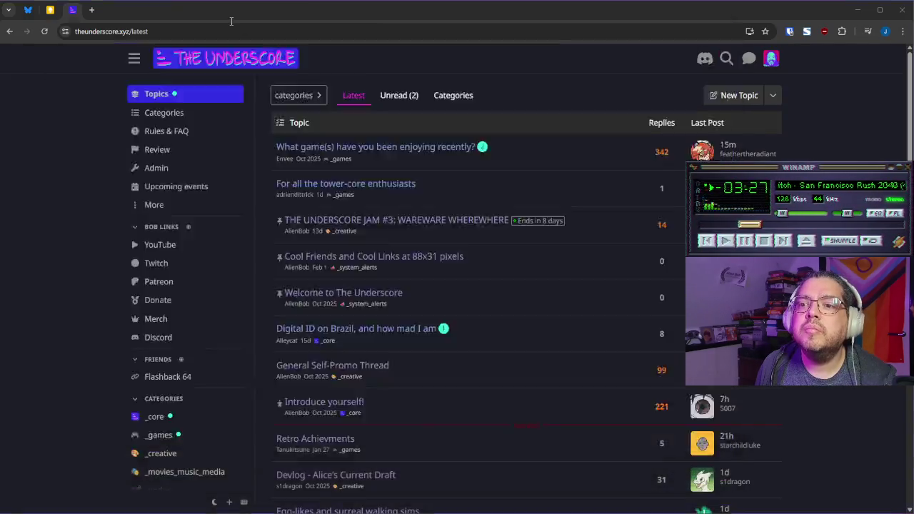
key("alt+Tab")
left_click(616, 306)
Step: Watch the tutorial's full DoorComponent code at 2x speed, then return to yt_door_component.gd
mouse_move(618, 306)
left_mouse_down()
mouse_move(639, 302)
mouse_move(628, 305)
left_mouse_up()
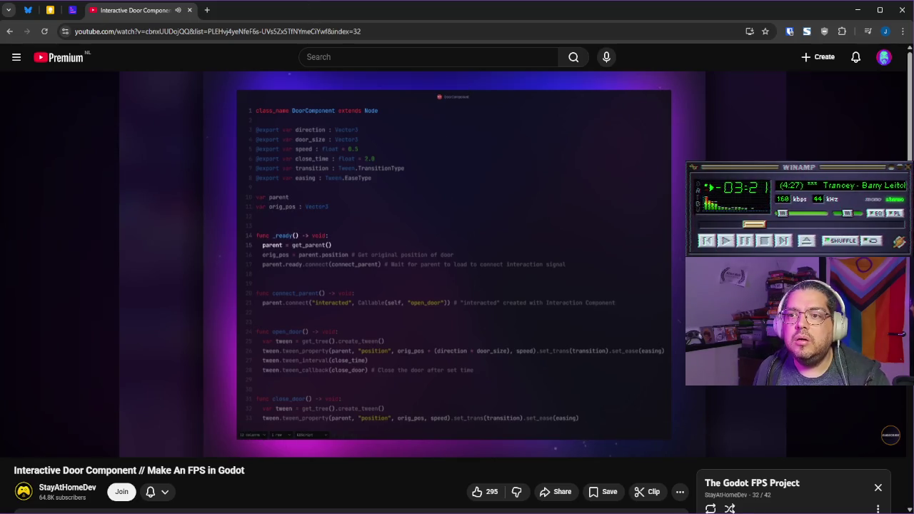
mouse_move(642, 222)
left_mouse_down()
mouse_move(636, 250)
mouse_move(645, 249)
mouse_move(630, 255)
mouse_move(640, 263)
mouse_move(649, 344)
mouse_move(642, 330)
left_mouse_up()
key("alt+Tab")
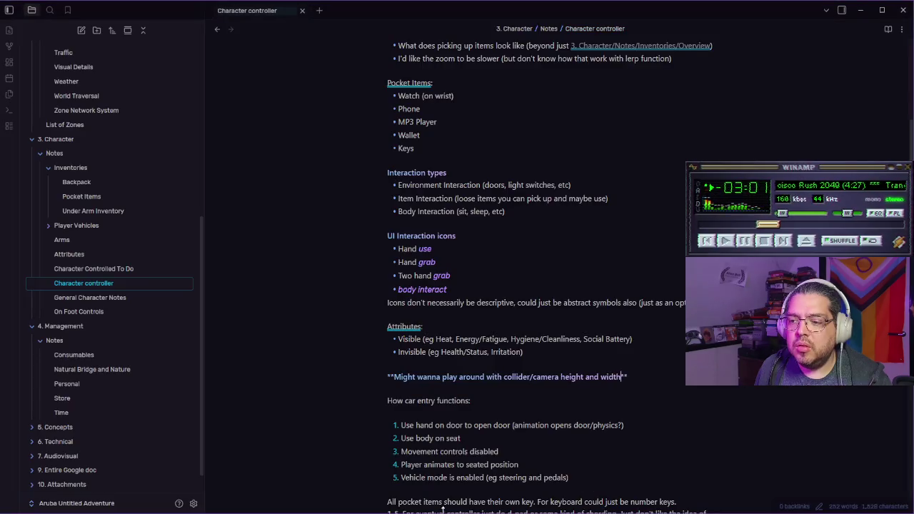
key("alt+Tab")
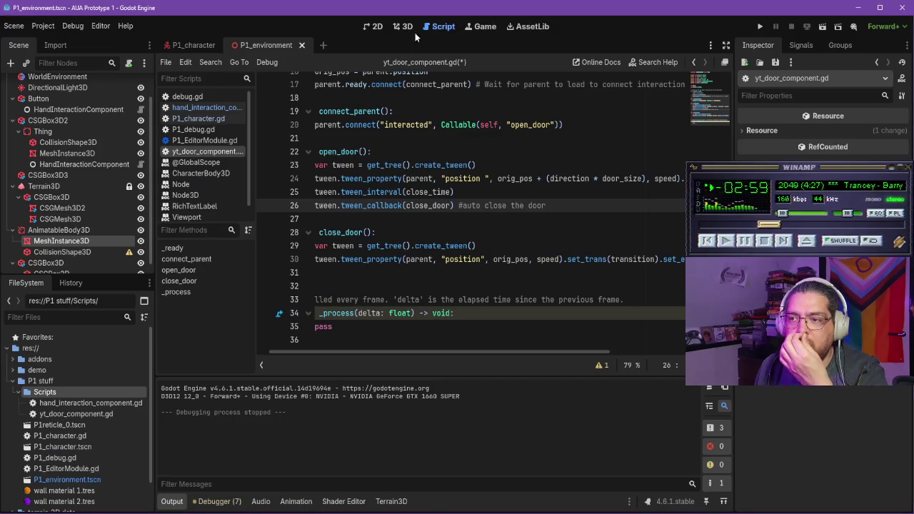
Step: Back in the 3D view, orbit around the door and select its CollisionShape3D
left_click(402, 26)
left_click_drag(403, 250, 432, 249)
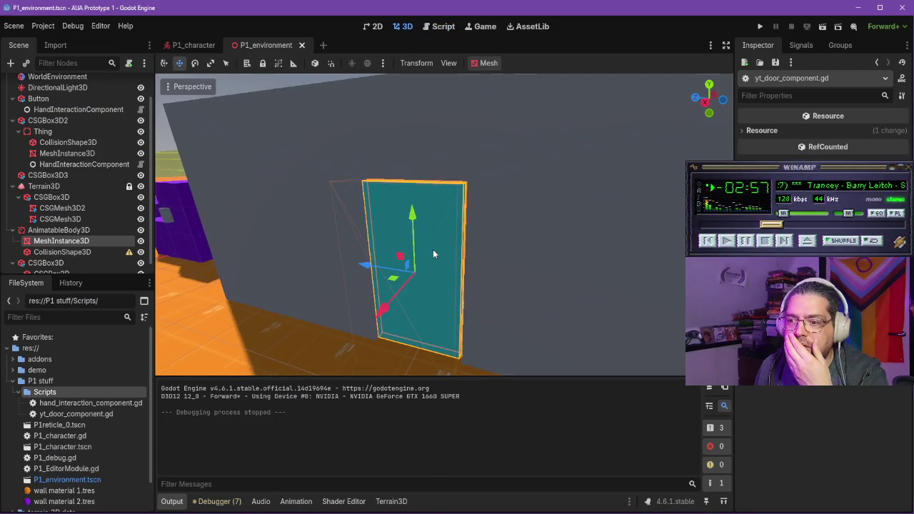
left_click(95, 252)
mouse_move(130, 255)
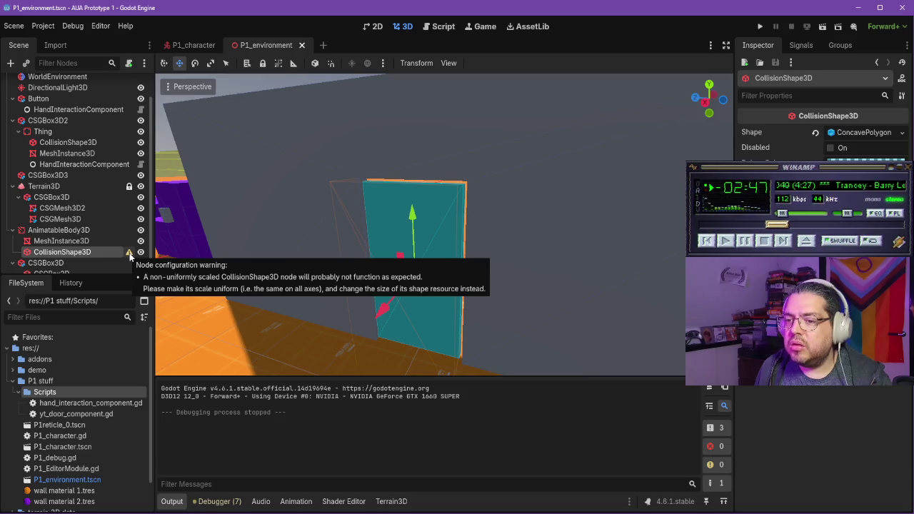
Step: Delete the CollisionShape3D node from AnimatableBody3D and confirm the removal
right_click(91, 252)
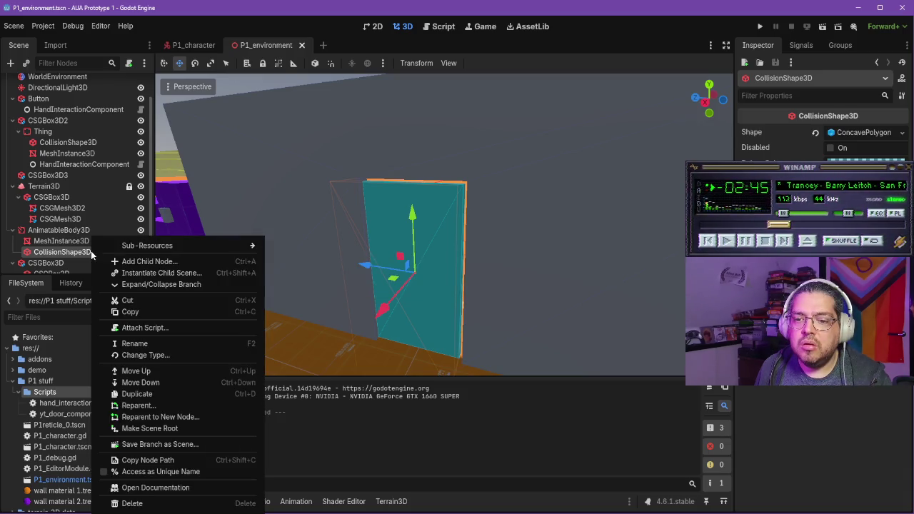
left_click(140, 505)
key("Return")
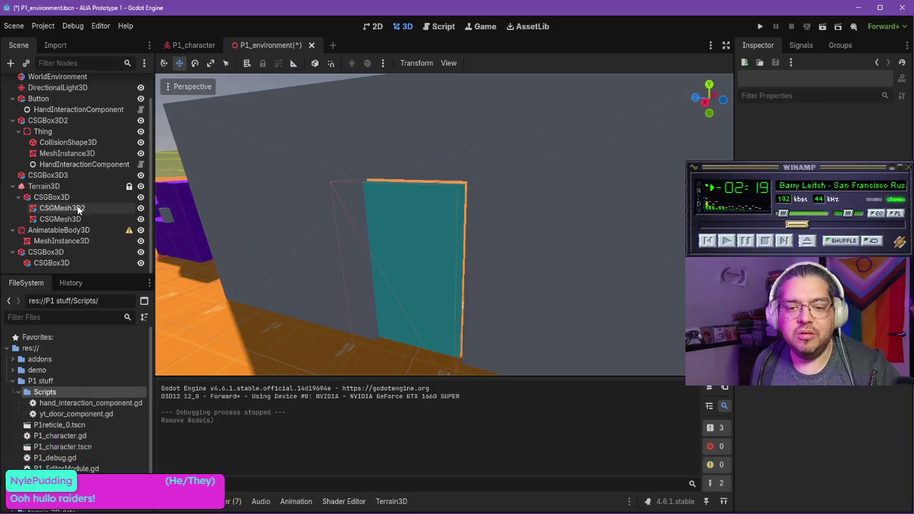
Step: Create a Sibling Trimesh collision shape from the door's MeshInstance3D
left_click(61, 241)
left_click(491, 65)
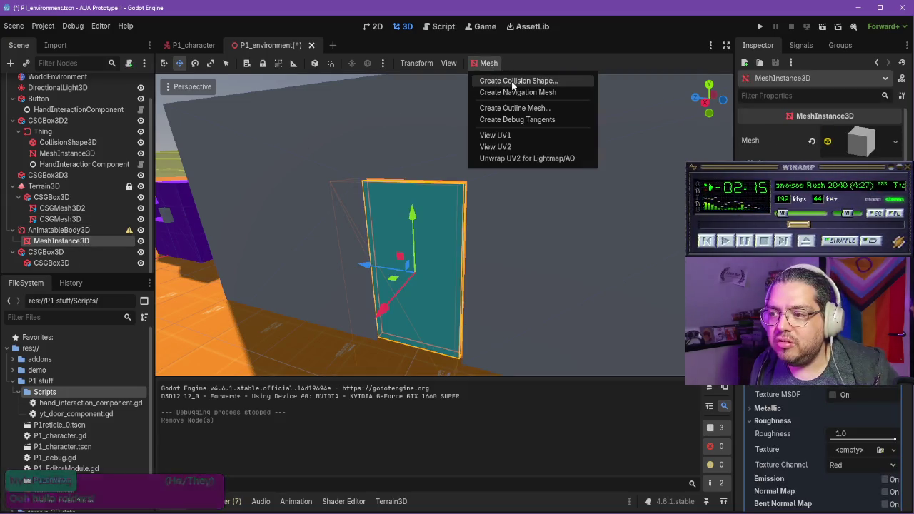
left_click(513, 82)
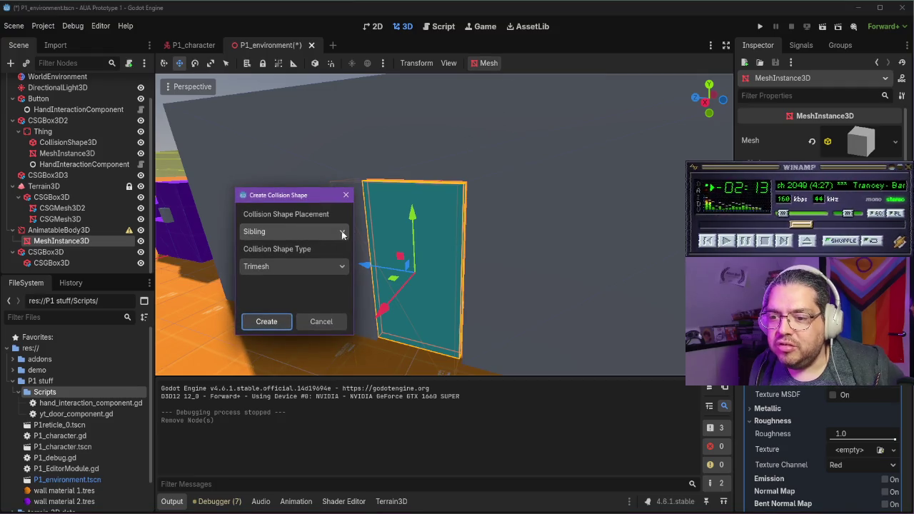
left_click(327, 234)
left_click(328, 221)
left_click(331, 266)
left_click(334, 235)
left_click(333, 234)
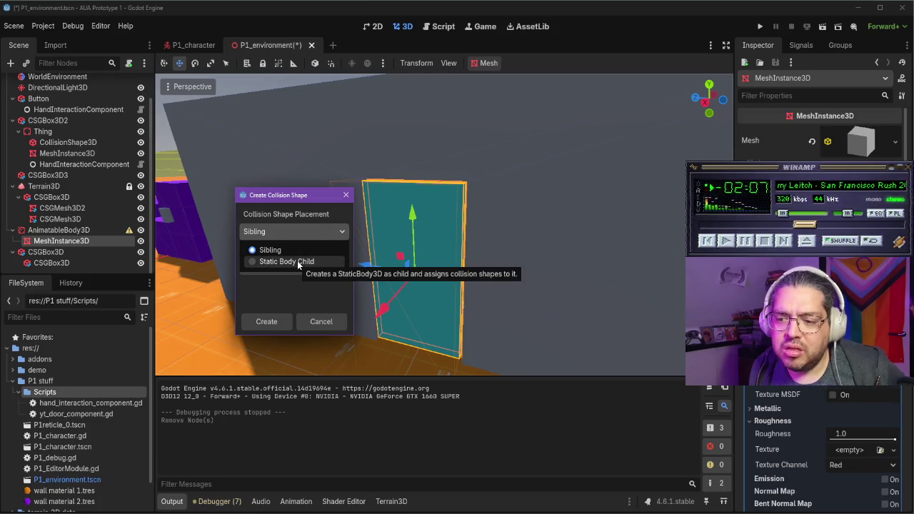
left_click(291, 294)
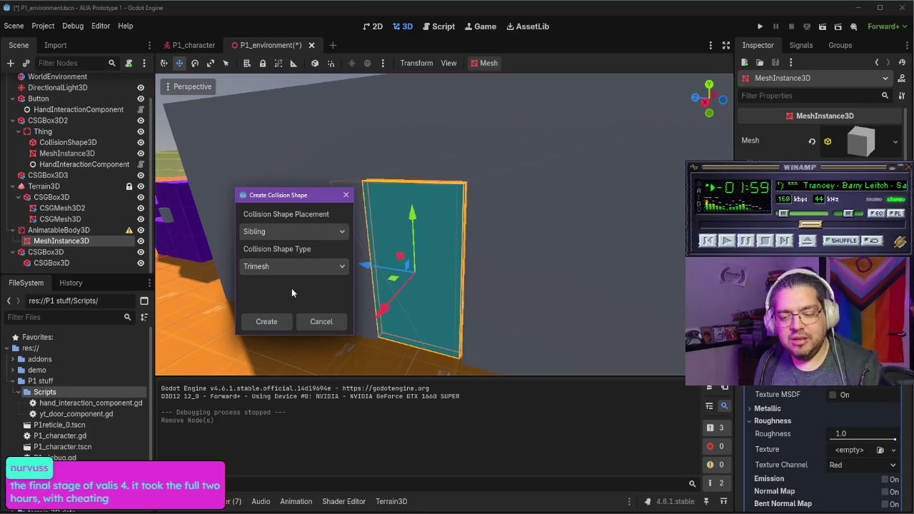
left_click(302, 263)
left_click(301, 263)
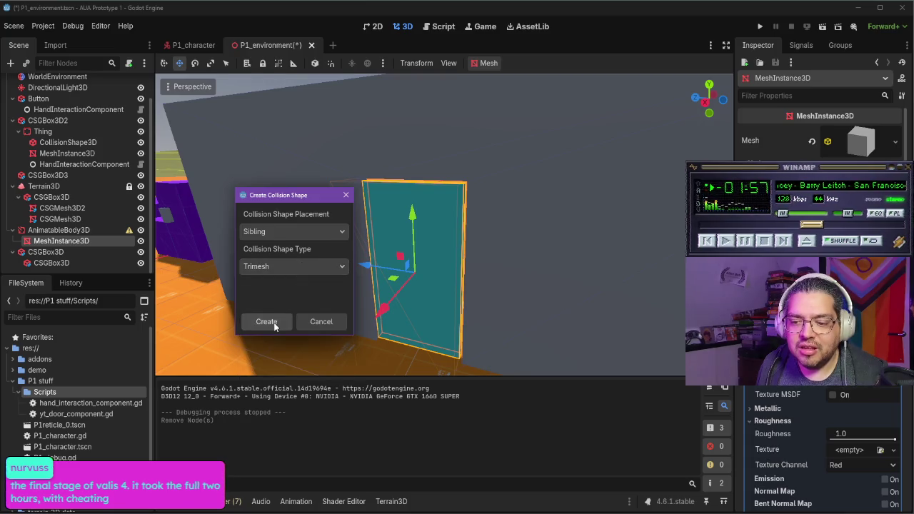
left_click(267, 322)
Step: Select the new CollisionShape3D, inspect its ConcavePolygon shape, and view the door at an angle
left_click(97, 253)
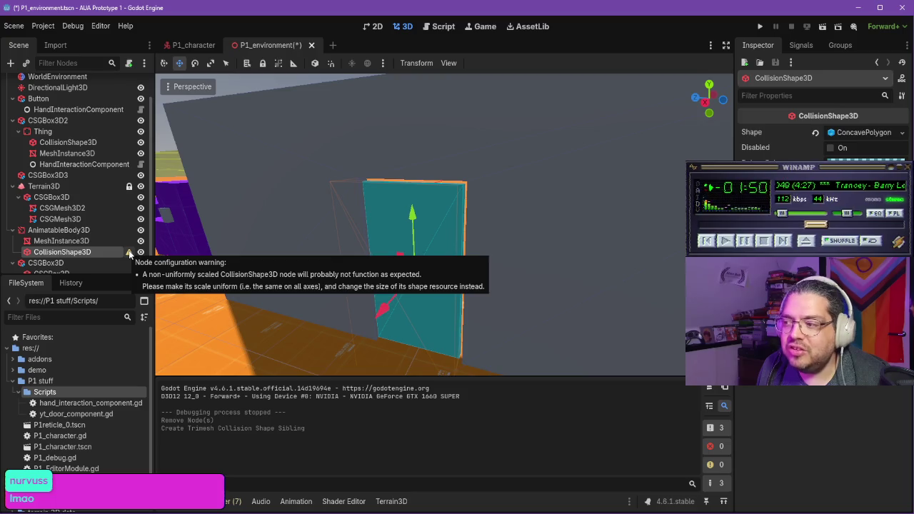
left_click(861, 133)
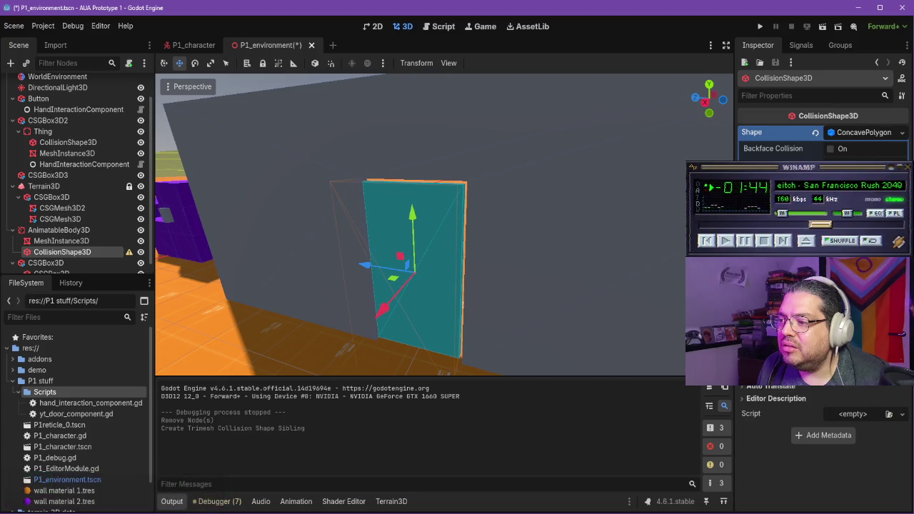
mouse_move(551, 221)
left_mouse_down()
mouse_move(442, 257)
mouse_move(492, 246)
mouse_move(479, 244)
left_mouse_up()
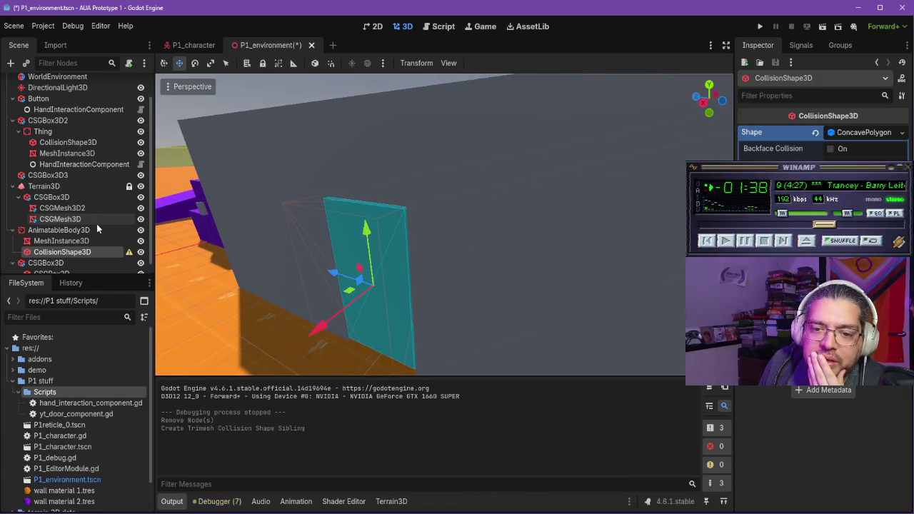
scroll(94, 226, "down", 1)
Step: Add a HandInteractionComponent child node to AnimatableBody3D
left_click(67, 221)
right_click(68, 221)
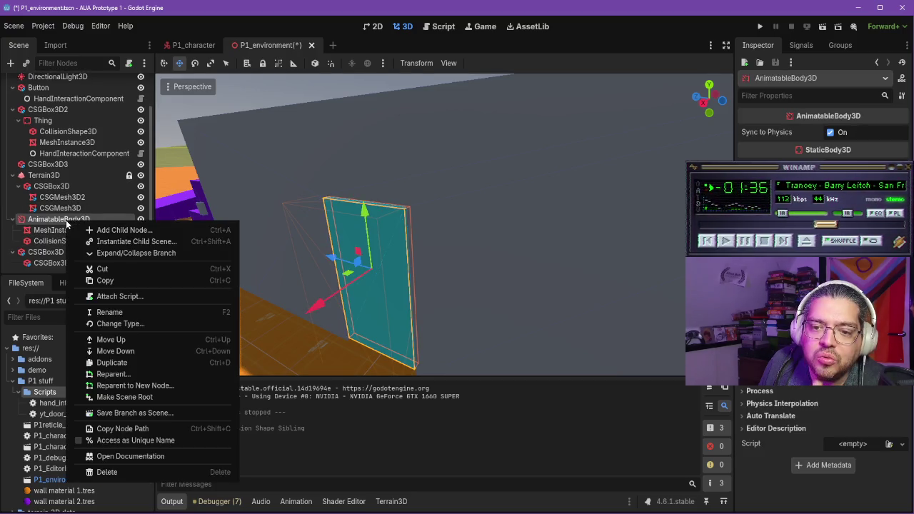
left_click(113, 229)
type("handin")
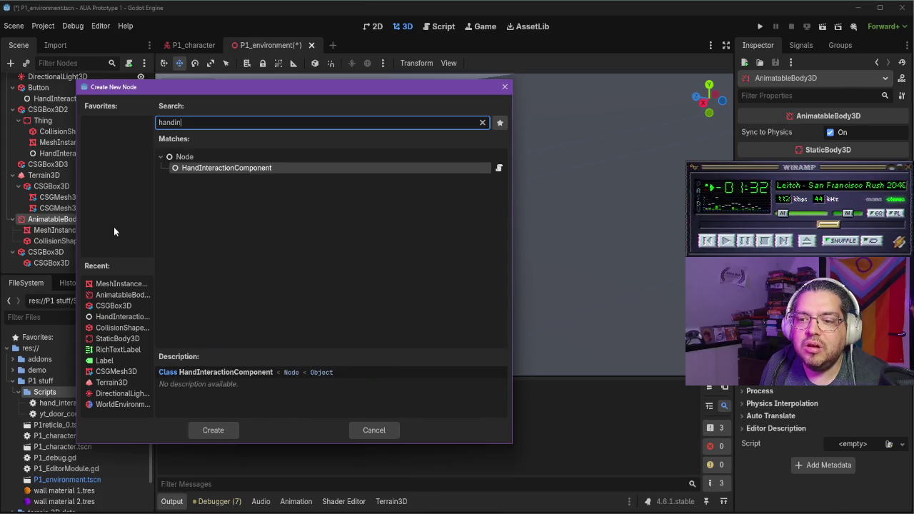
key("Return")
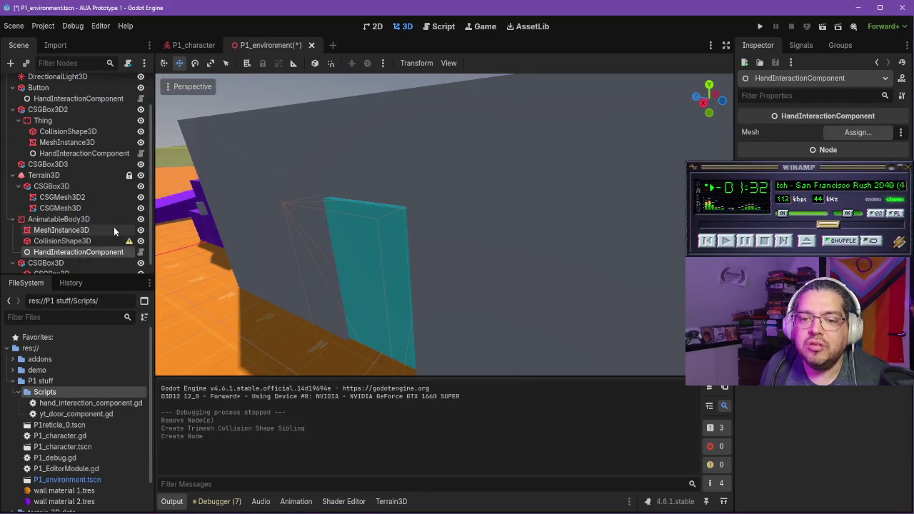
Step: Add a YTDoorComponent child node to AnimatableBody3D and frame the door
left_click(71, 221)
right_click(85, 223)
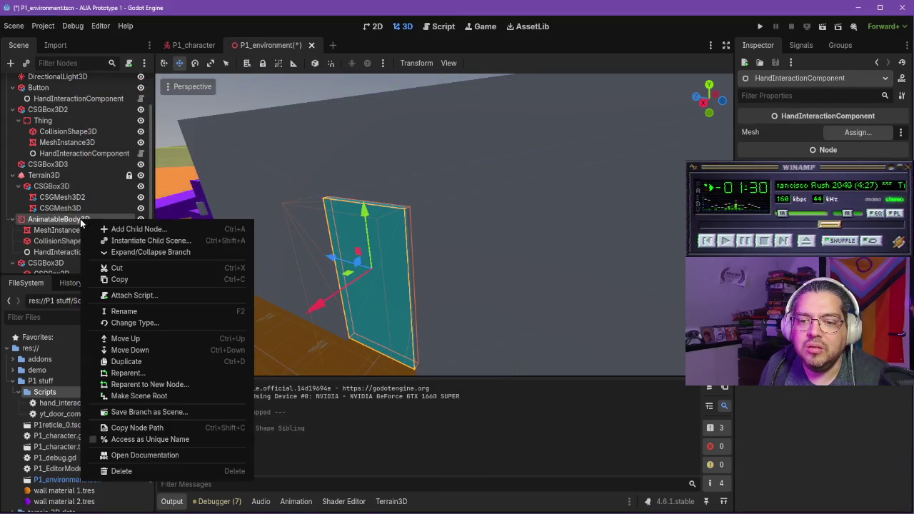
left_click(118, 231)
type("door")
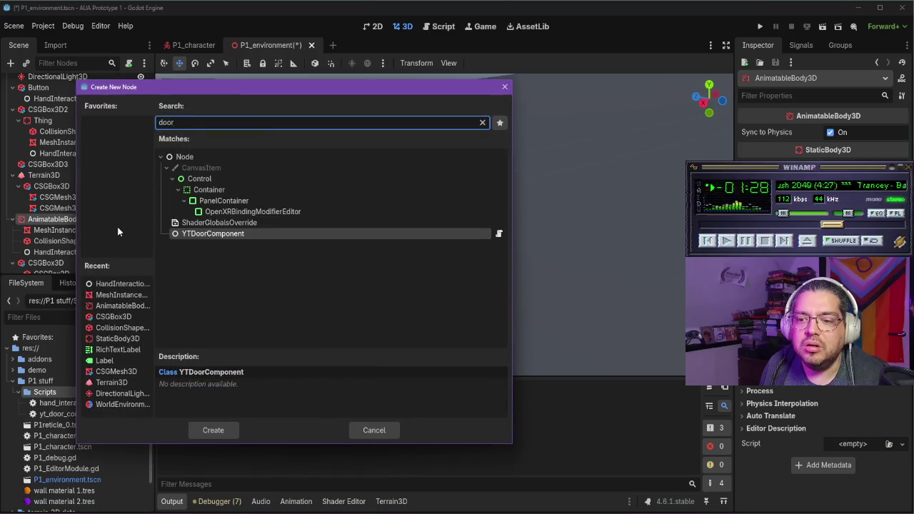
key("Return")
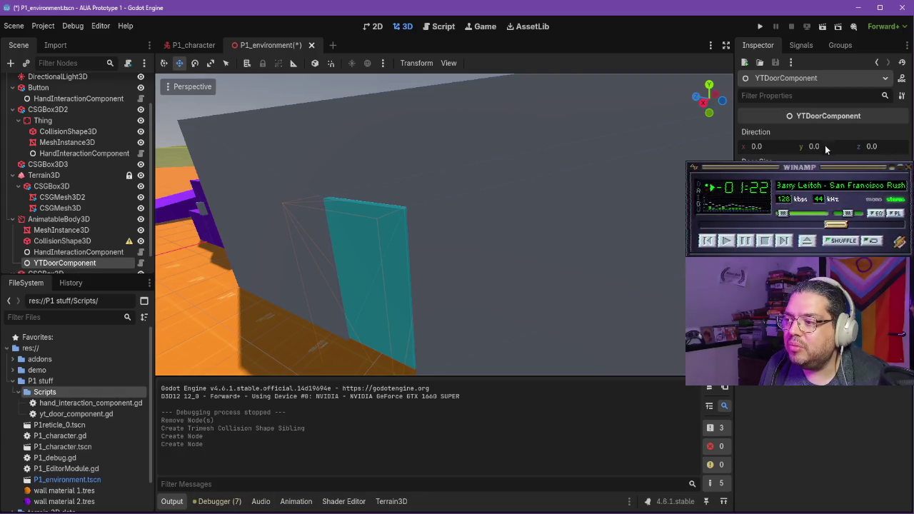
key("f")
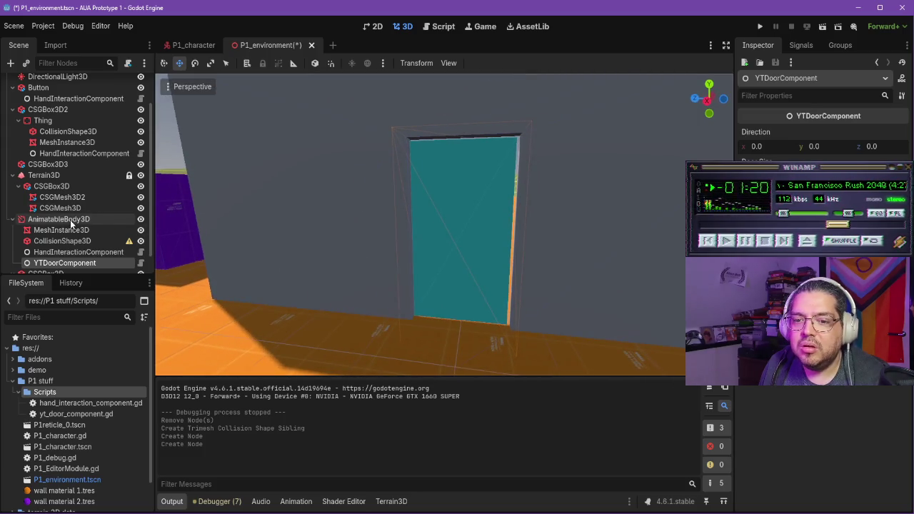
Step: Select YTDoorComponent to check its settings and save the scene
left_click(71, 221)
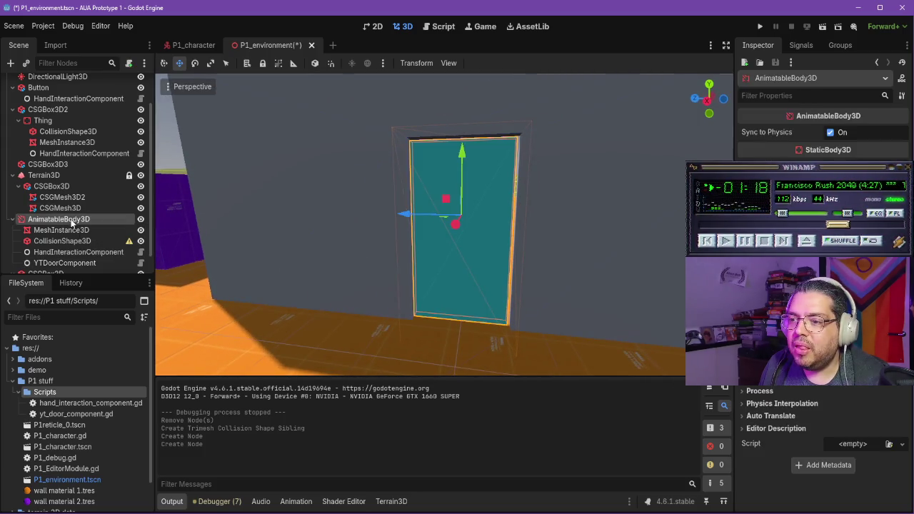
left_click(67, 262)
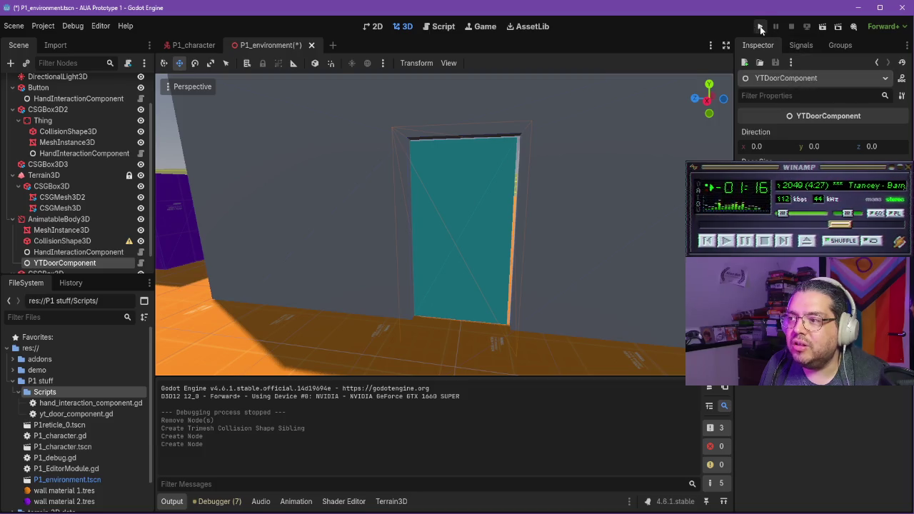
key("ctrl+s")
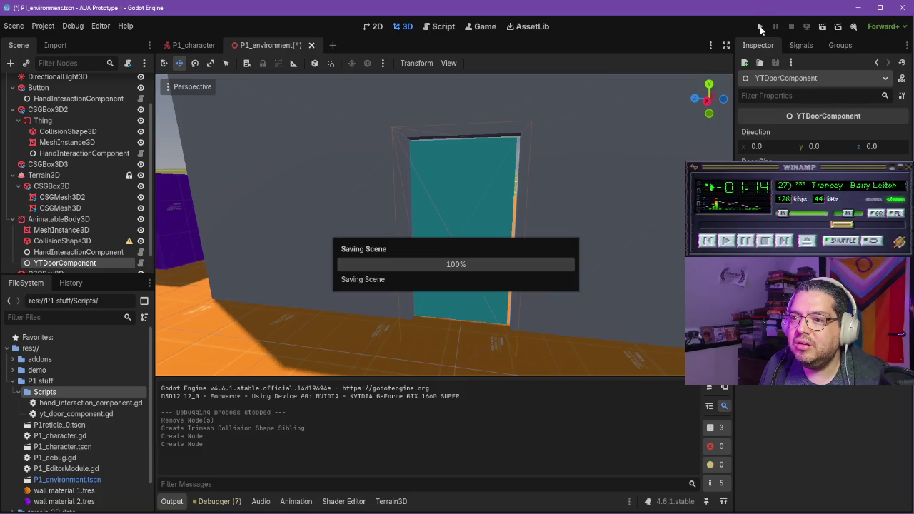
Step: Run the game, walk to the door, and interact to open it
left_click(760, 27)
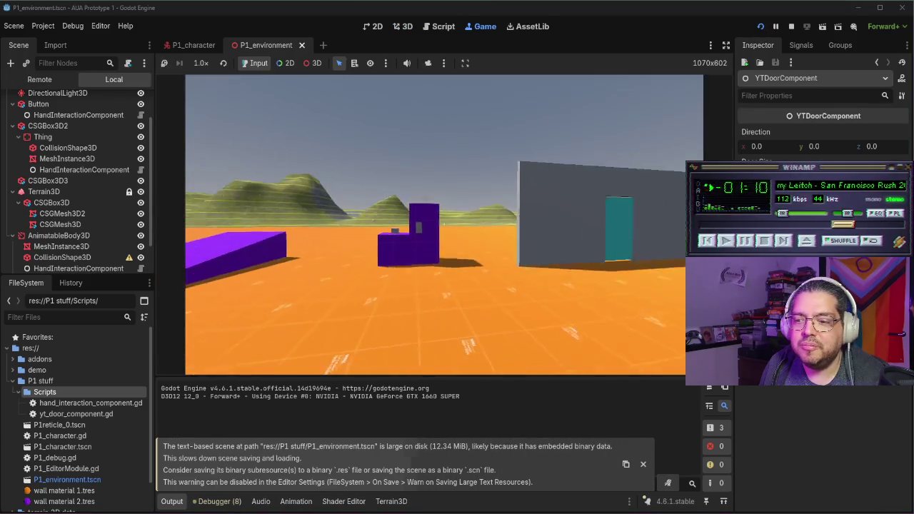
key("w")
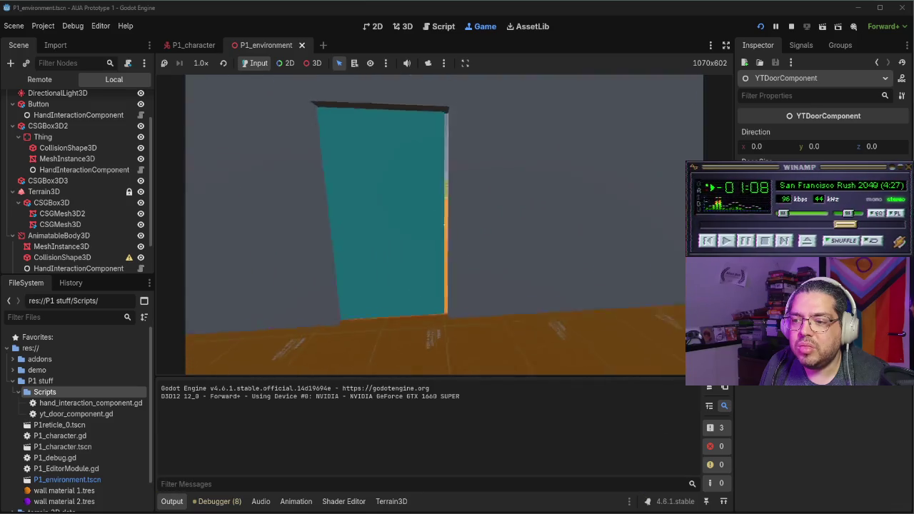
left_click(444, 225)
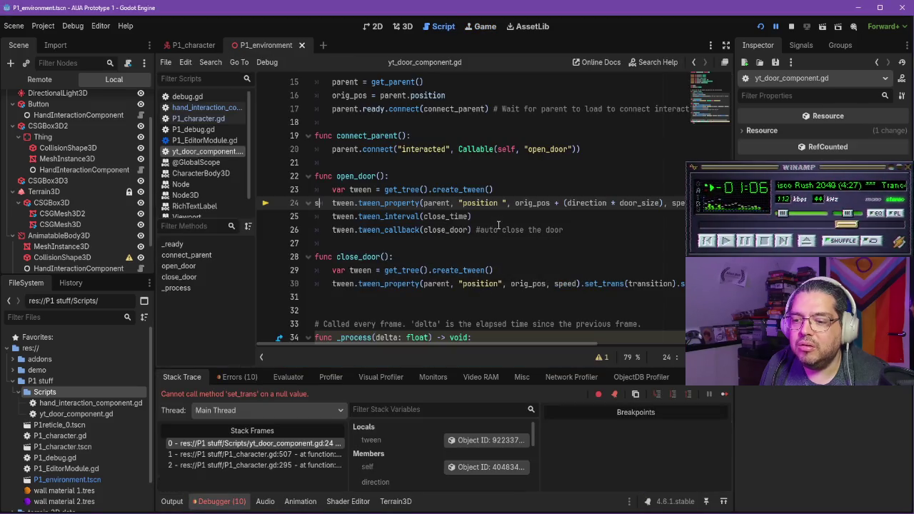
Step: Dismiss the code suggestions and save the corrected door script
key("Escape")
mouse_move(525, 204)
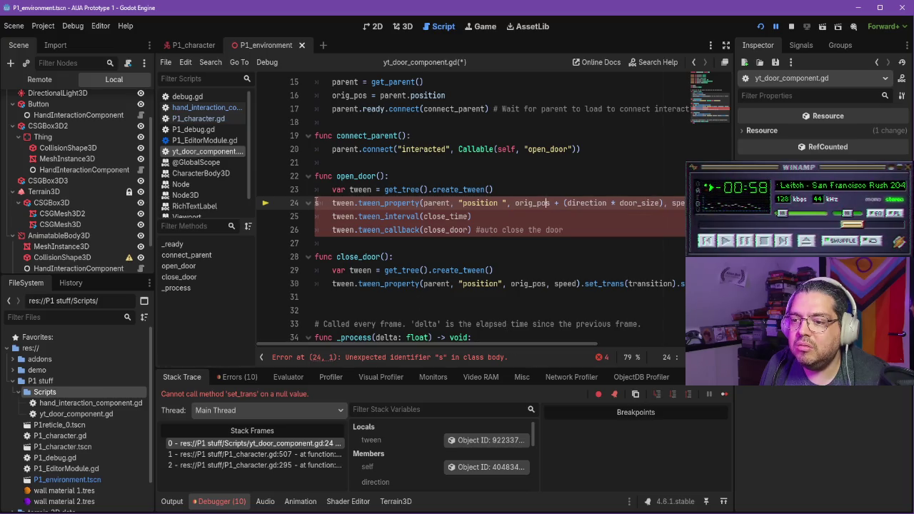
key("ctrl+s")
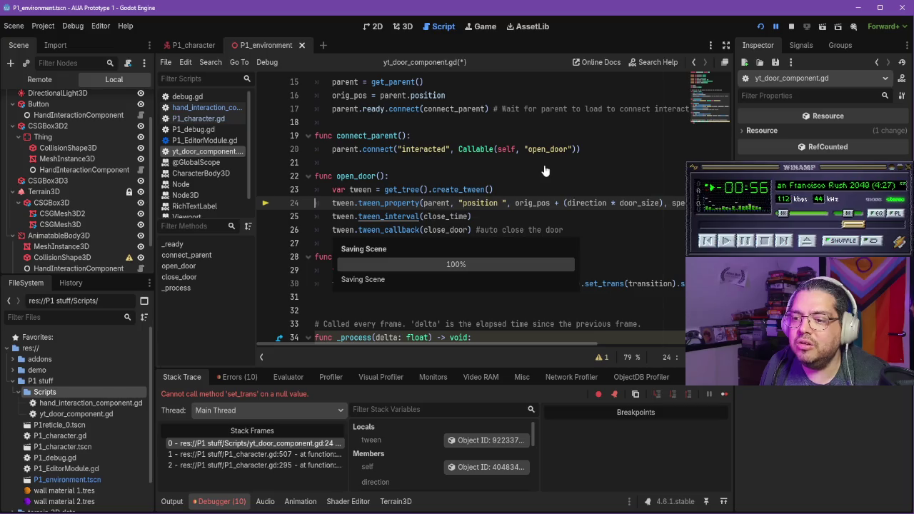
Step: Rerun the game and interact with the door, hitting the set_trans error, then return to 3D
left_click(763, 27)
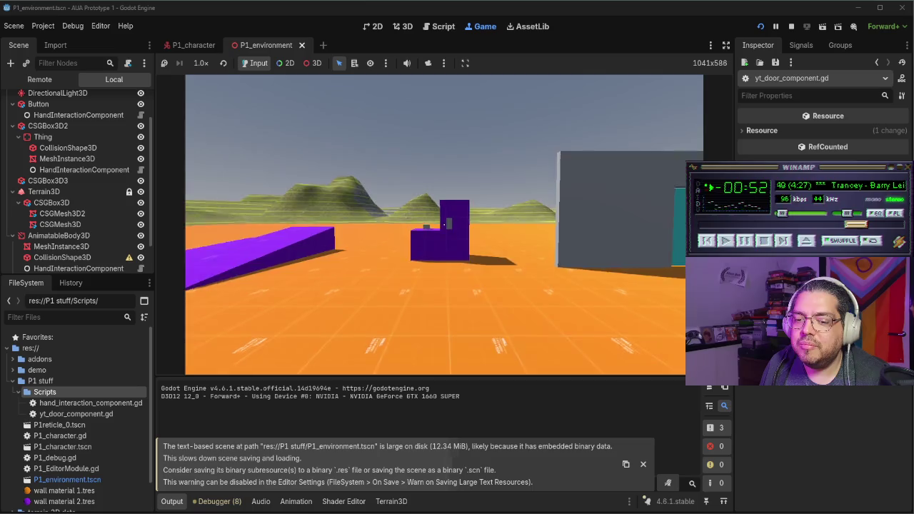
key("w")
key("w")
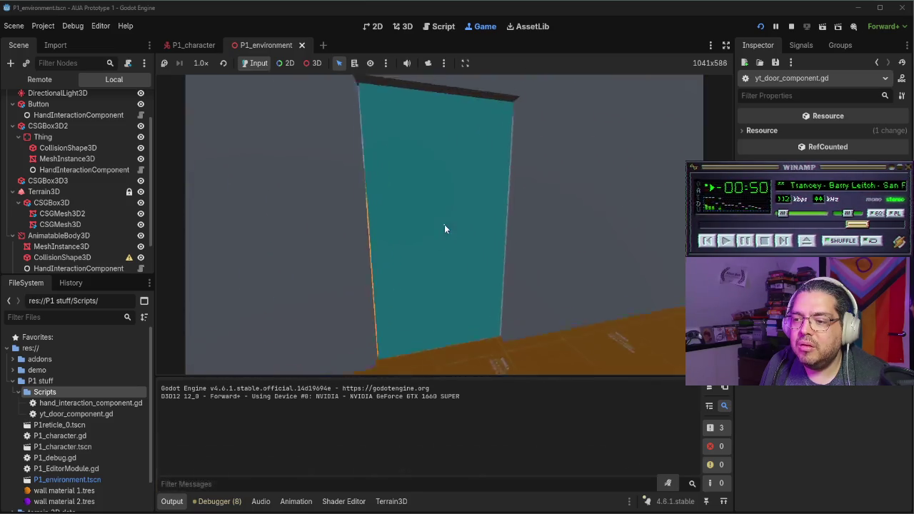
key("e")
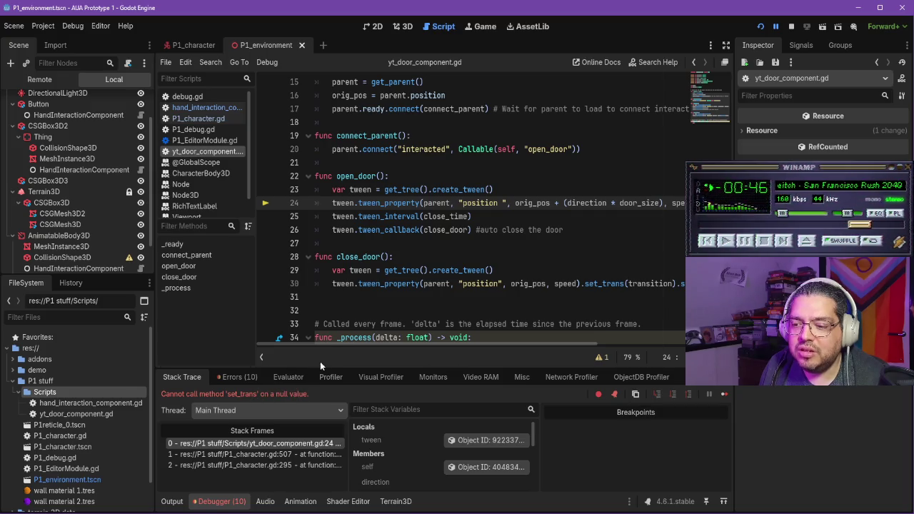
mouse_move(350, 344)
left_mouse_down()
mouse_move(370, 343)
mouse_move(335, 344)
left_mouse_up()
scroll(420, 242, "up", 5)
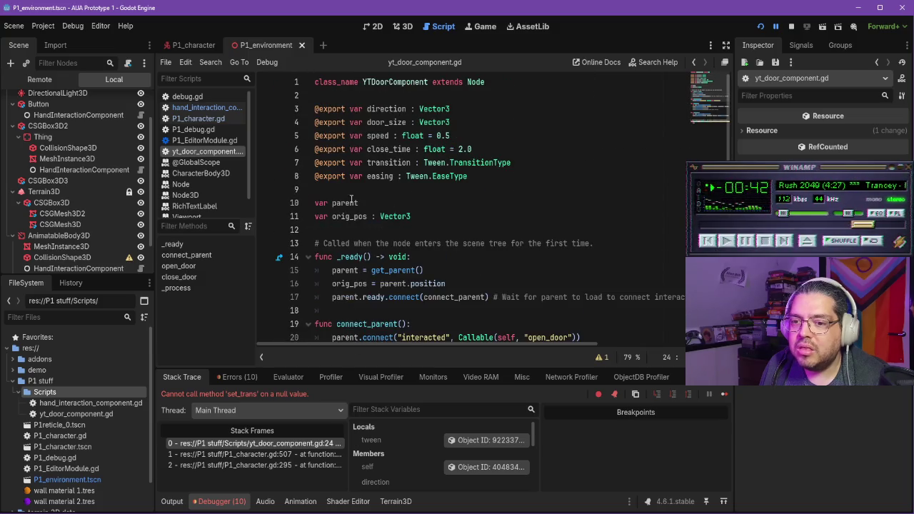
left_click(407, 26)
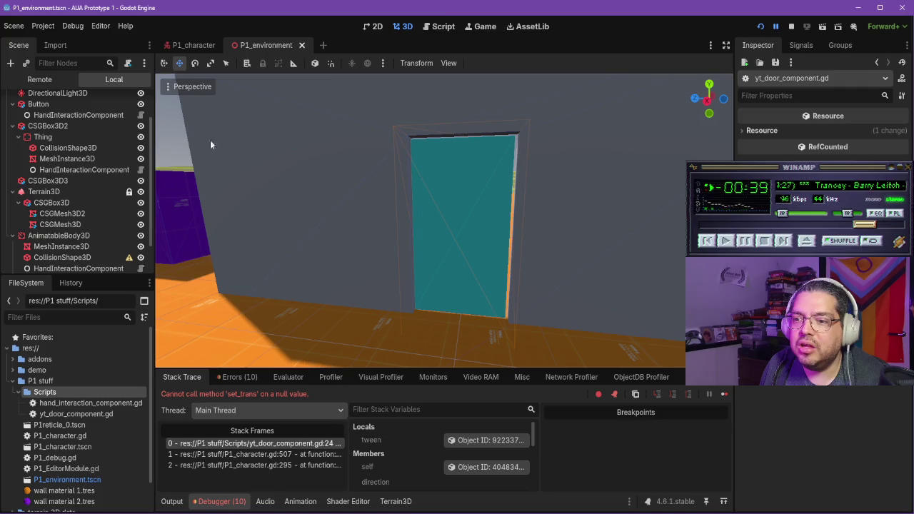
scroll(90, 247, "down", 2)
left_click(90, 241)
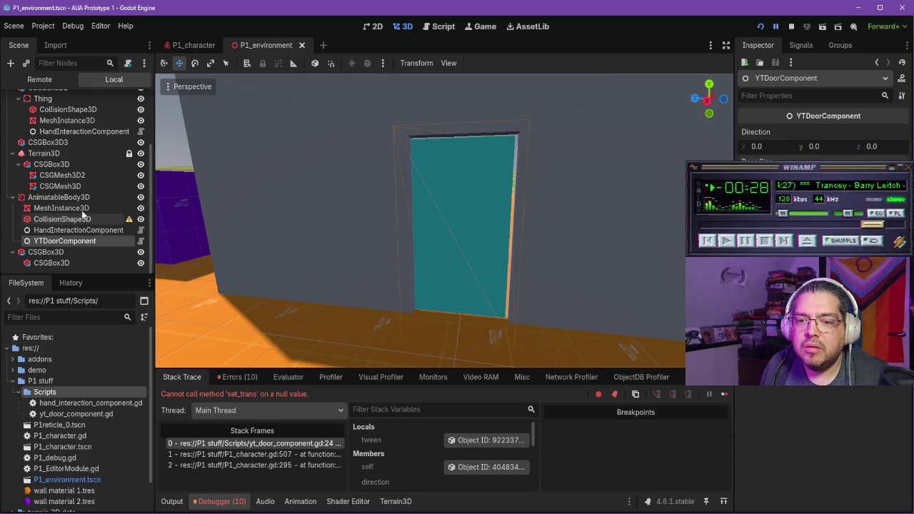
left_click(62, 208)
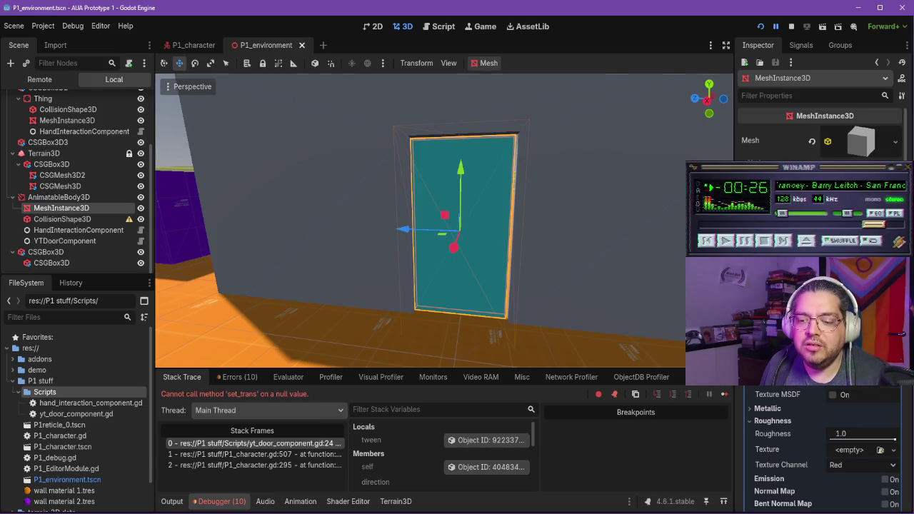
key("alt+Tab")
left_click(490, 290)
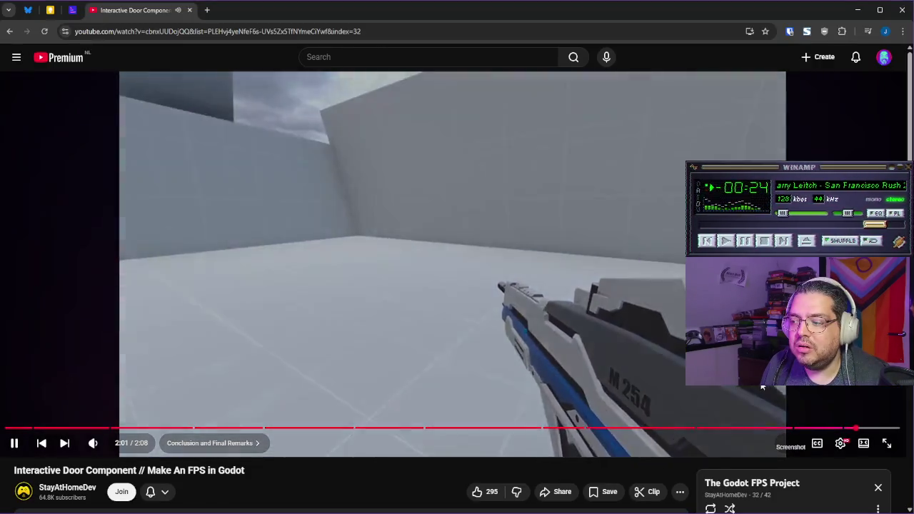
key("Left")
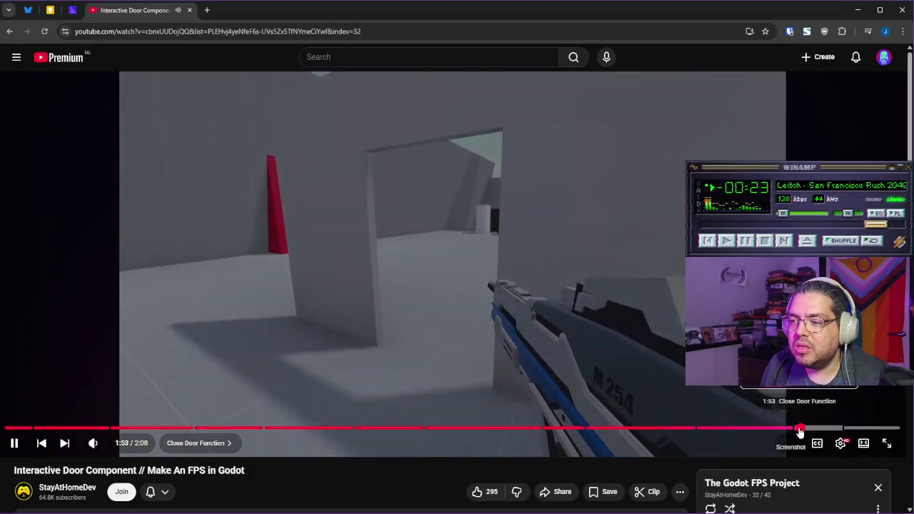
key("Left")
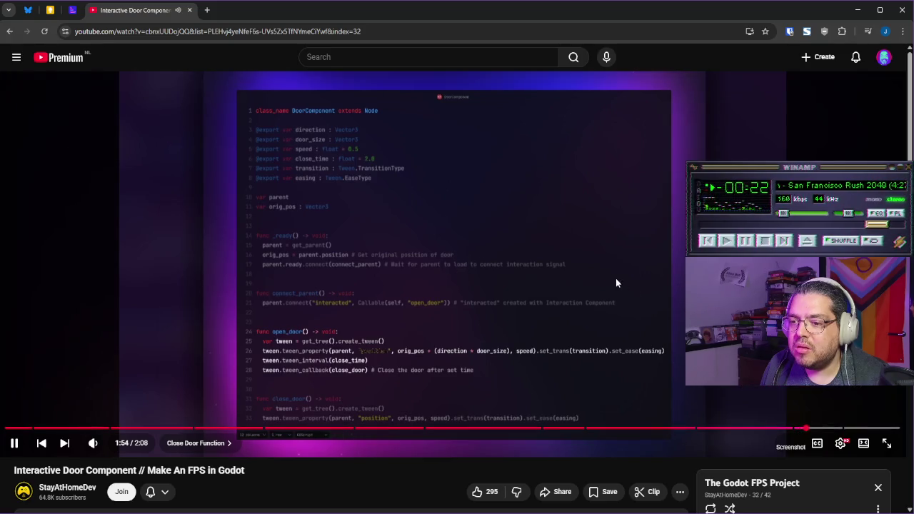
left_click(627, 267)
key("alt+Tab")
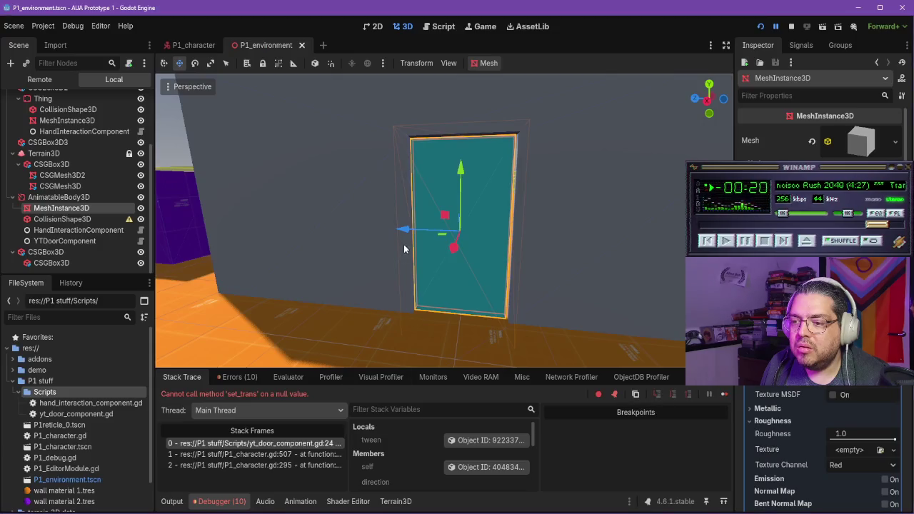
Step: Set YTDoorComponent's Direction Y to -4.035 and launch the scene
left_click(68, 241)
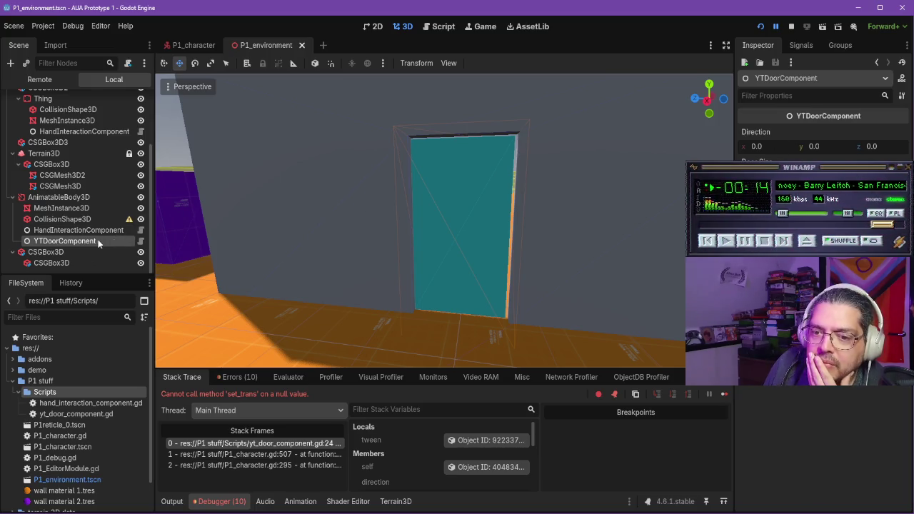
left_click(88, 208)
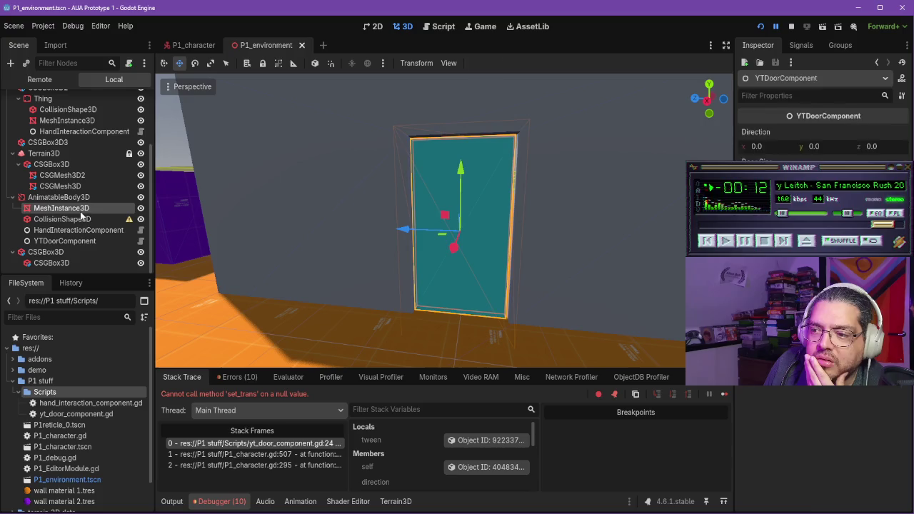
left_click(79, 241)
mouse_move(814, 146)
left_mouse_down()
mouse_move(774, 146)
mouse_move(793, 146)
left_mouse_up()
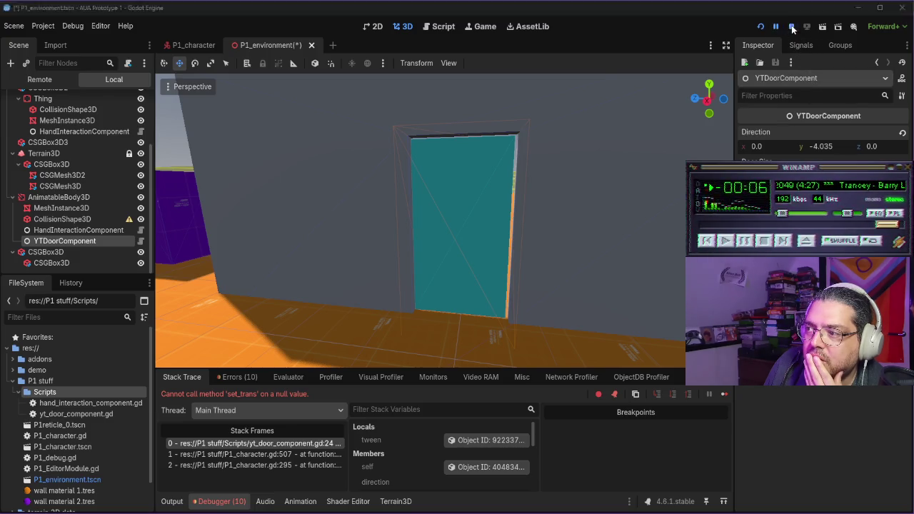
left_click(792, 28)
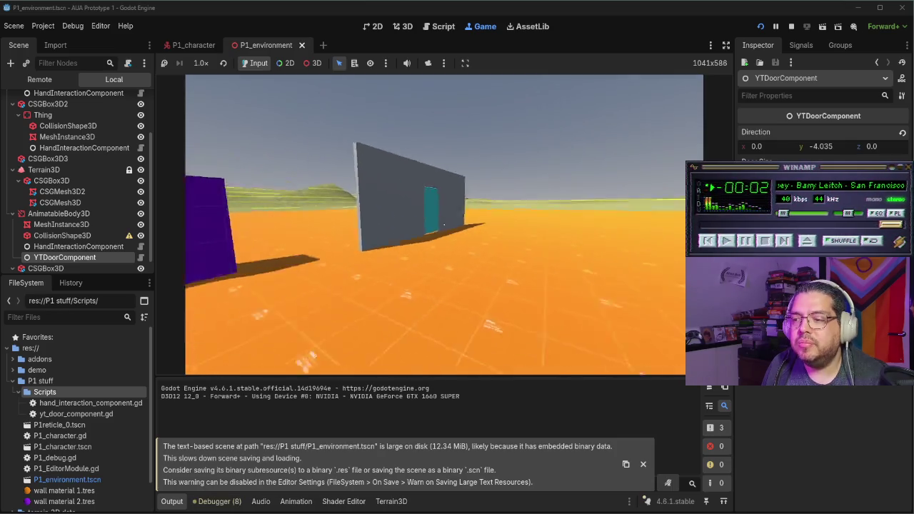
Step: Interact with the door in game, triggering the set_trans null error at line 24
key("e")
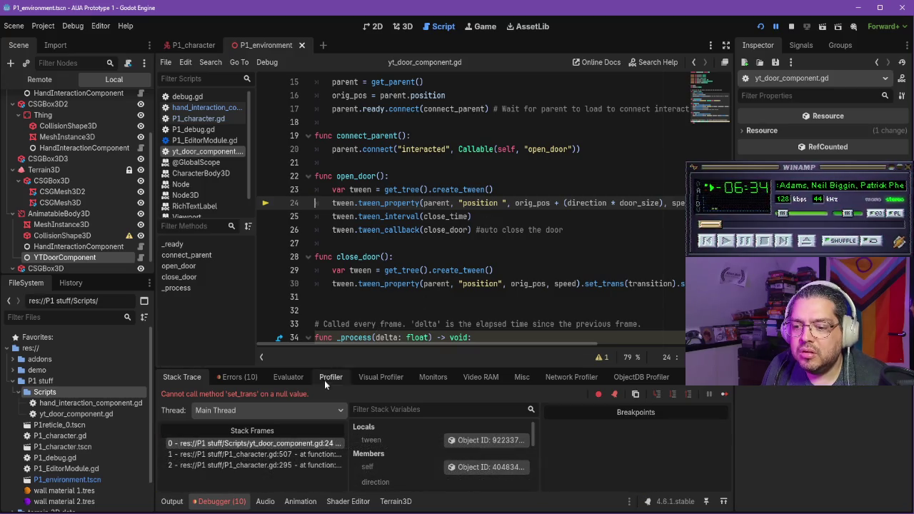
mouse_move(385, 342)
left_mouse_down()
mouse_move(535, 334)
mouse_move(457, 343)
left_mouse_up()
scroll(417, 163, "up", 5)
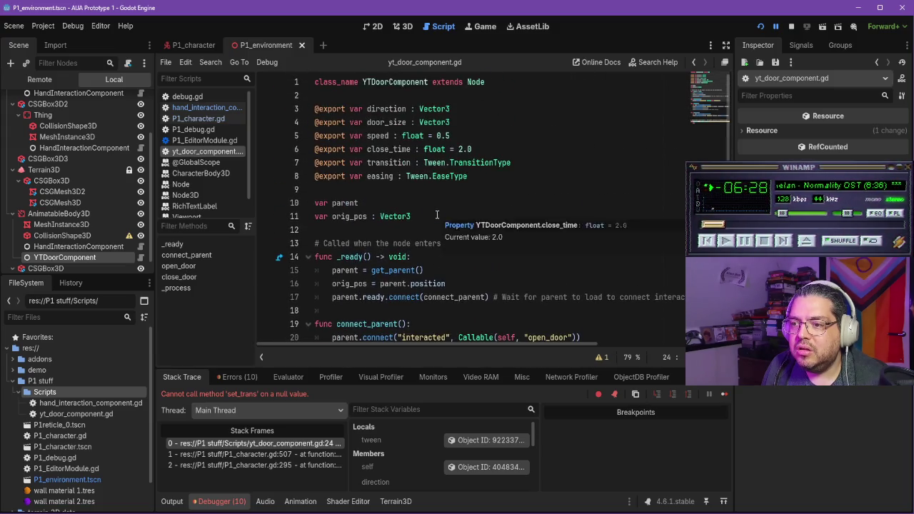
Step: Review the transition variable on line 7, then reselect YTDoorComponent in the 3D scene
left_click(410, 163)
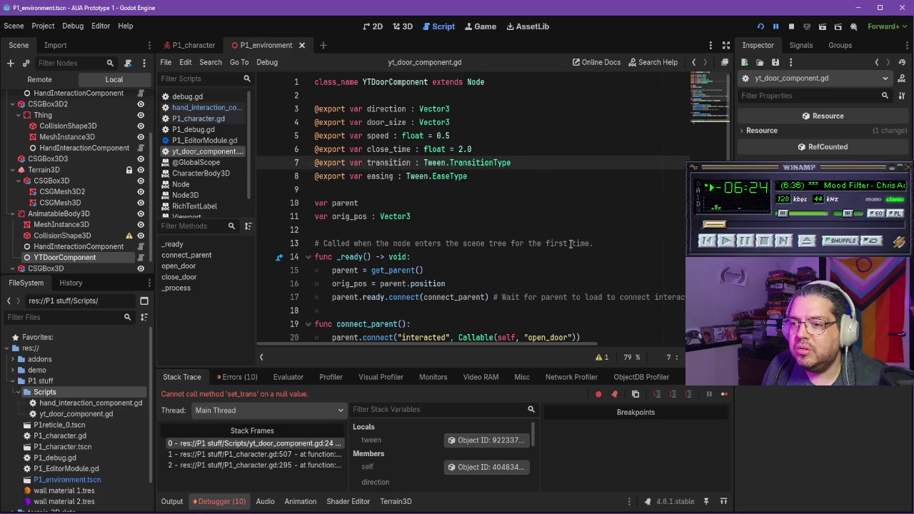
mouse_move(519, 345)
left_mouse_down()
mouse_move(504, 347)
mouse_move(585, 343)
left_mouse_up()
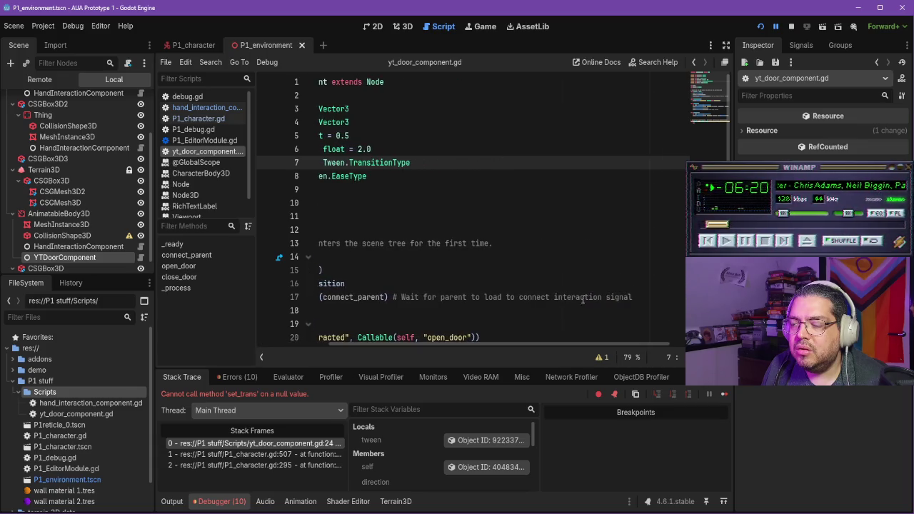
scroll(358, 263, "down", 4)
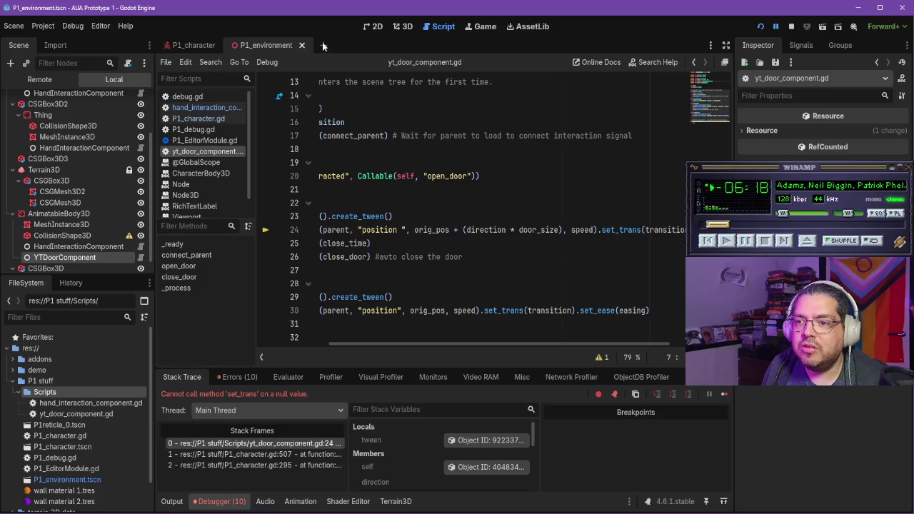
left_click(412, 27)
left_click(81, 257)
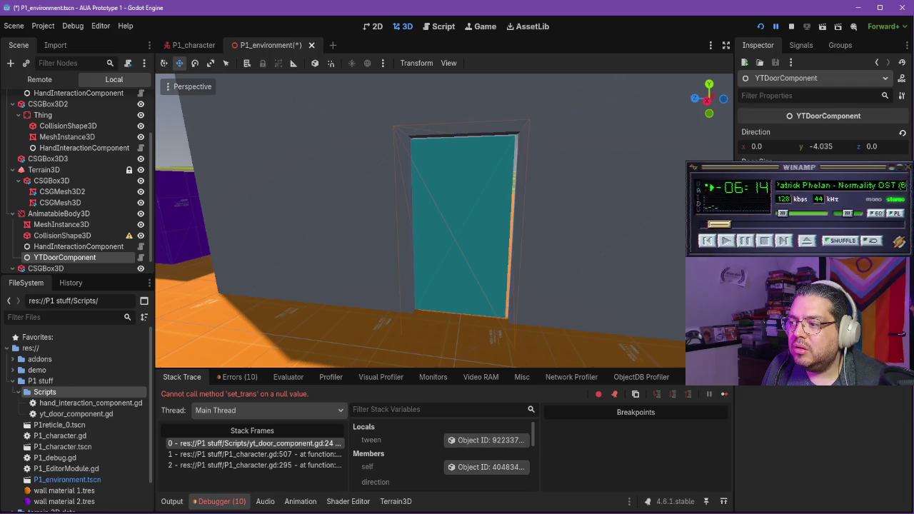
Step: Rerun the game and try opening the door, which fails again in open_door
left_click(760, 27)
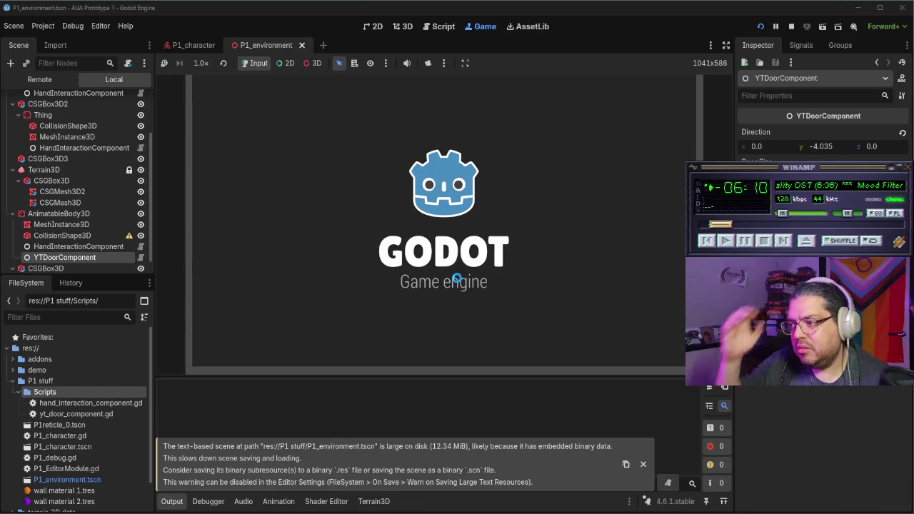
key("w")
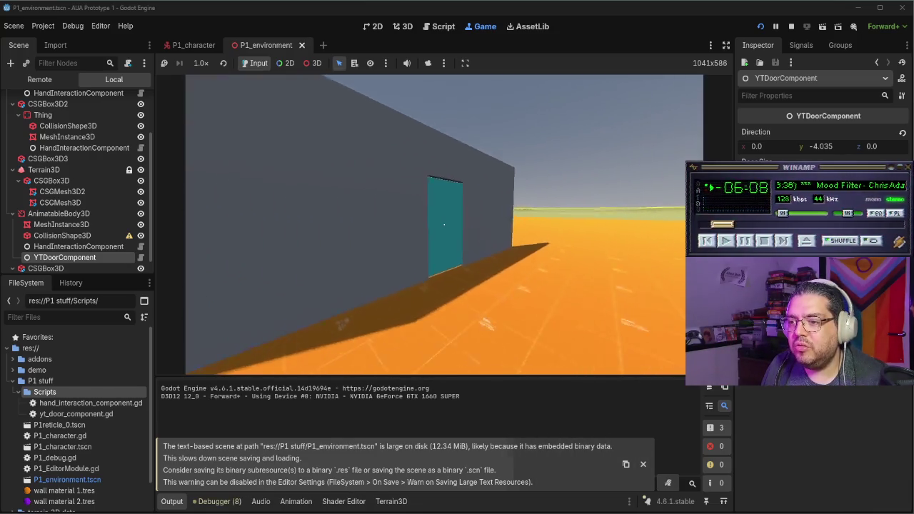
left_click(443, 224)
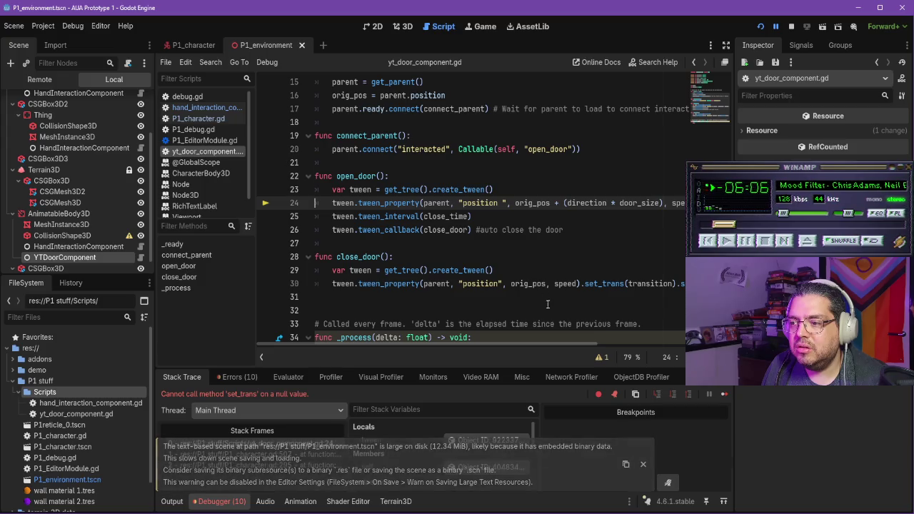
mouse_move(551, 349)
left_mouse_down()
mouse_move(682, 341)
mouse_move(557, 344)
left_mouse_up()
scroll(490, 242, "up", 5)
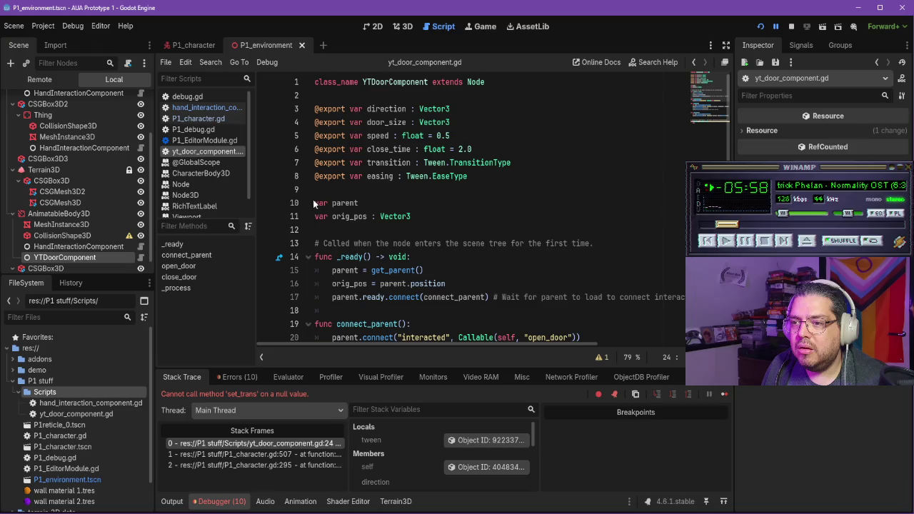
left_click(784, 241)
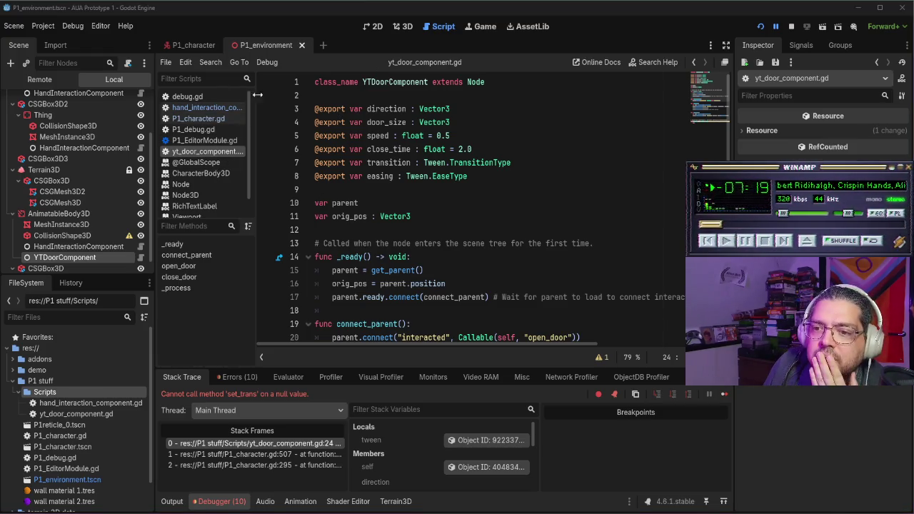
Step: Return to the 3D view, then rewind the YouTube tutorial to 0:33 in the door mesh chapter
left_click(402, 26)
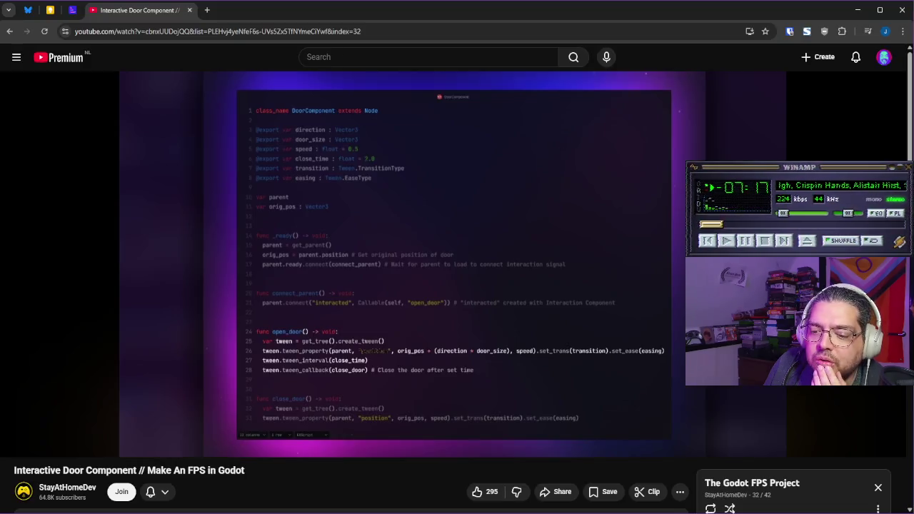
key("alt+Tab")
left_click_drag(235, 430, 237, 432)
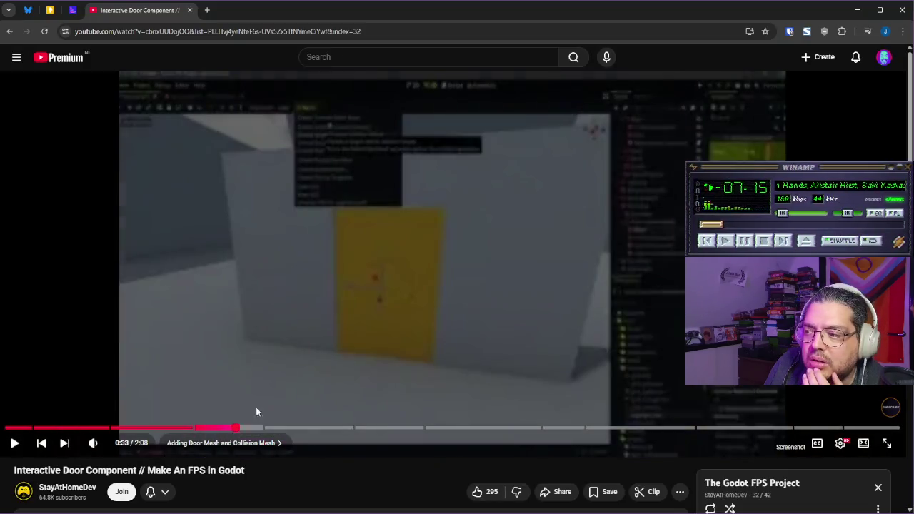
Step: Skip the tutorial to the door script chapter at double speed and pause at 1:14 on the DoorComponent code
left_click(304, 336)
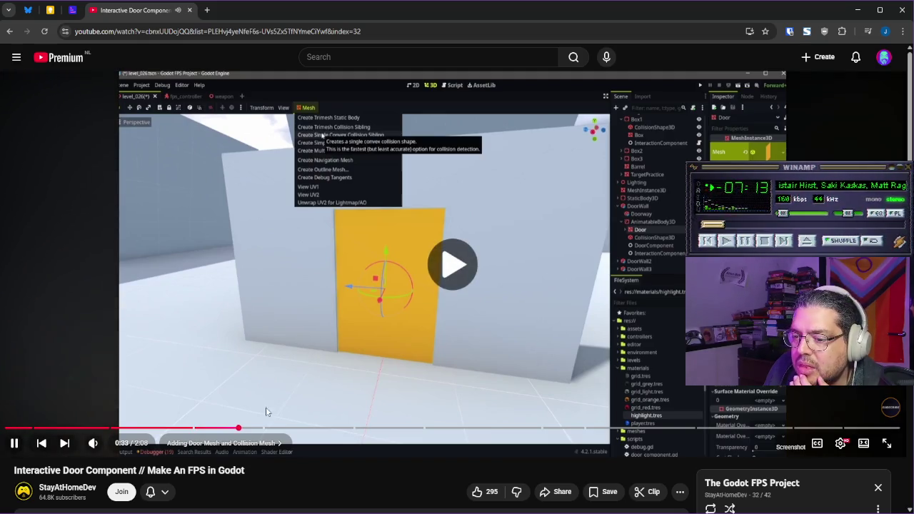
mouse_move(250, 429)
left_mouse_down()
mouse_move(348, 429)
mouse_move(302, 428)
mouse_move(313, 427)
left_mouse_up()
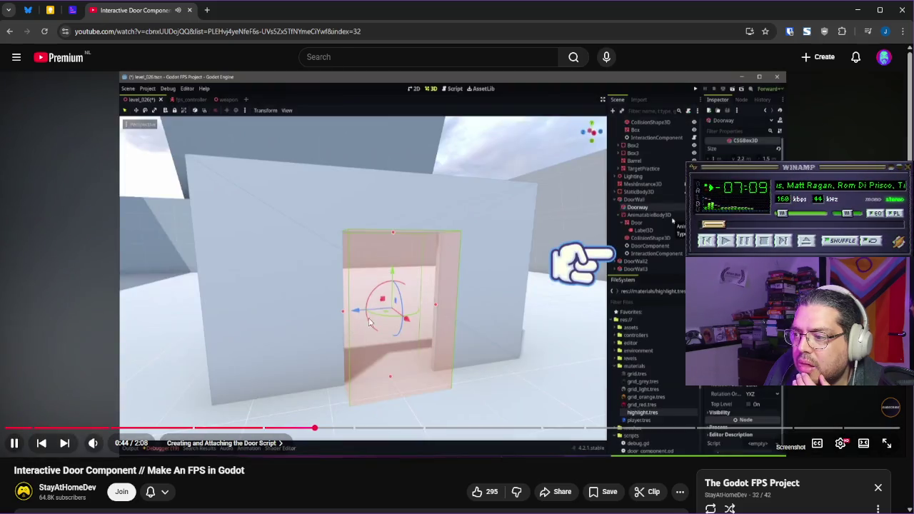
double_click(388, 320)
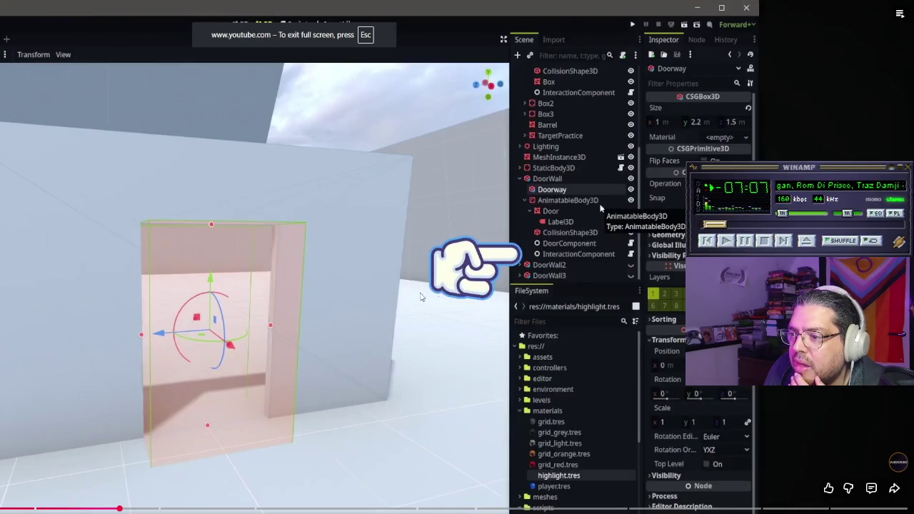
key("Escape")
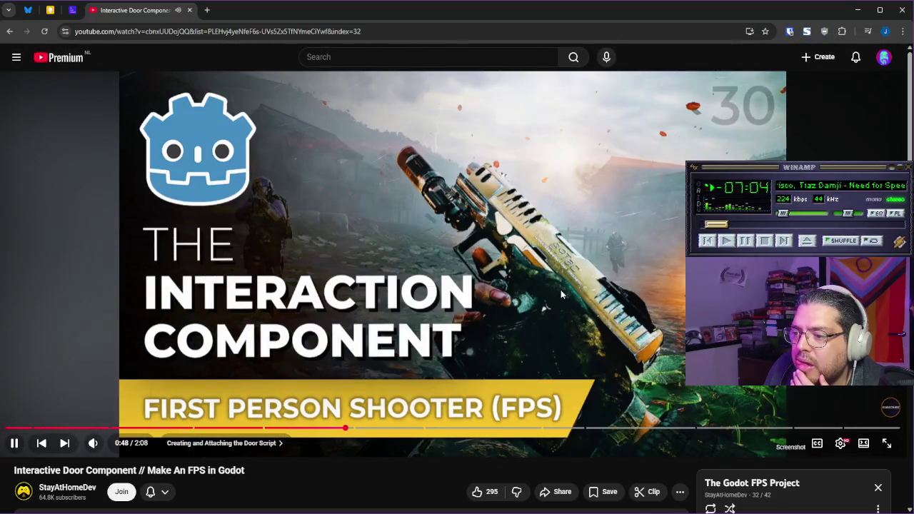
mouse_move(423, 374)
left_mouse_down()
mouse_move(652, 322)
mouse_move(657, 343)
mouse_move(592, 348)
left_mouse_up()
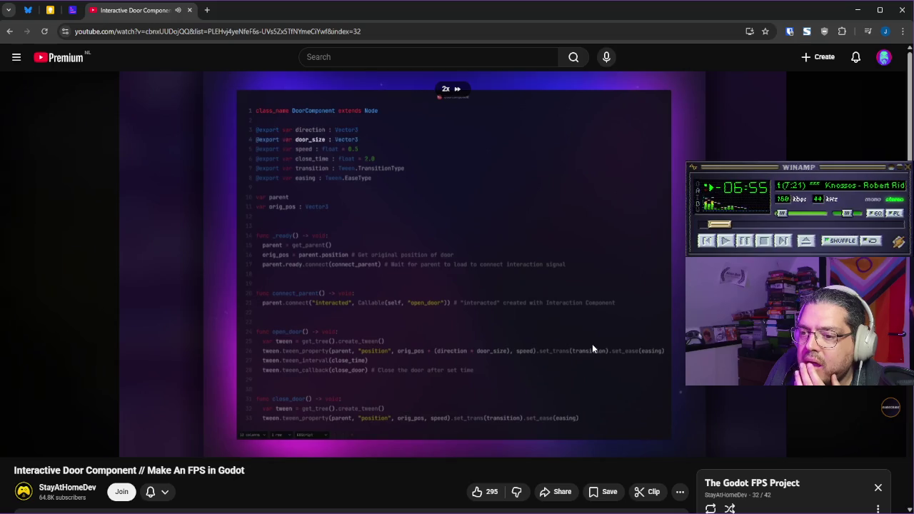
left_click_drag(531, 344, 540, 332)
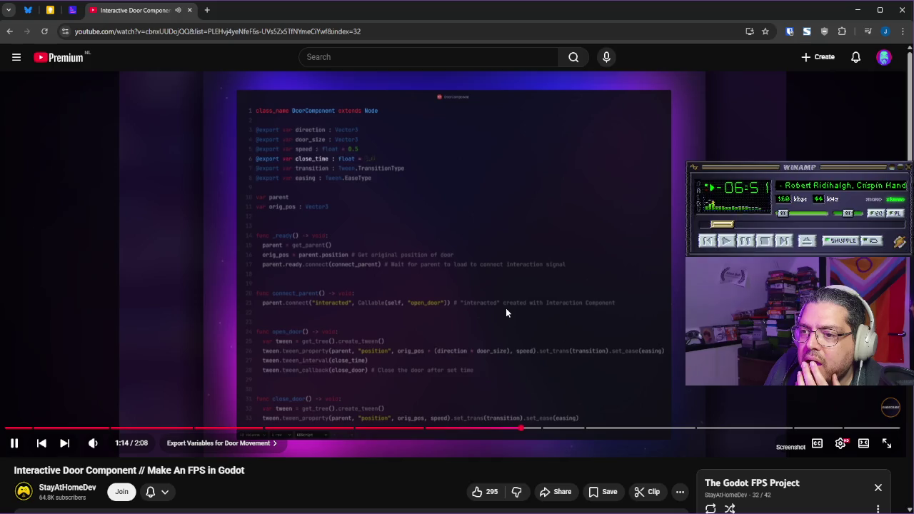
left_click(497, 309)
mouse_move(254, 511)
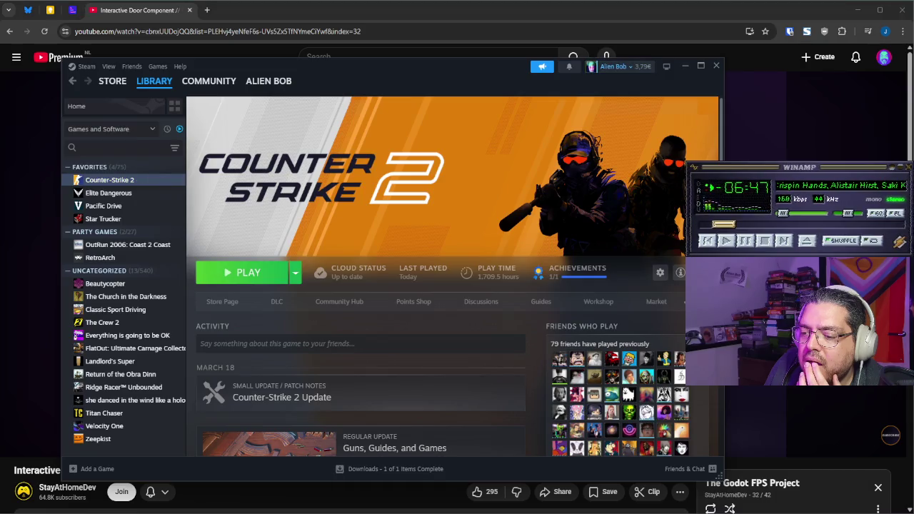
Step: Set the YTDoorComponent's Direction to (0, -4.035, 0), then save the scene and relaunch the game with F5
key("alt+Tab")
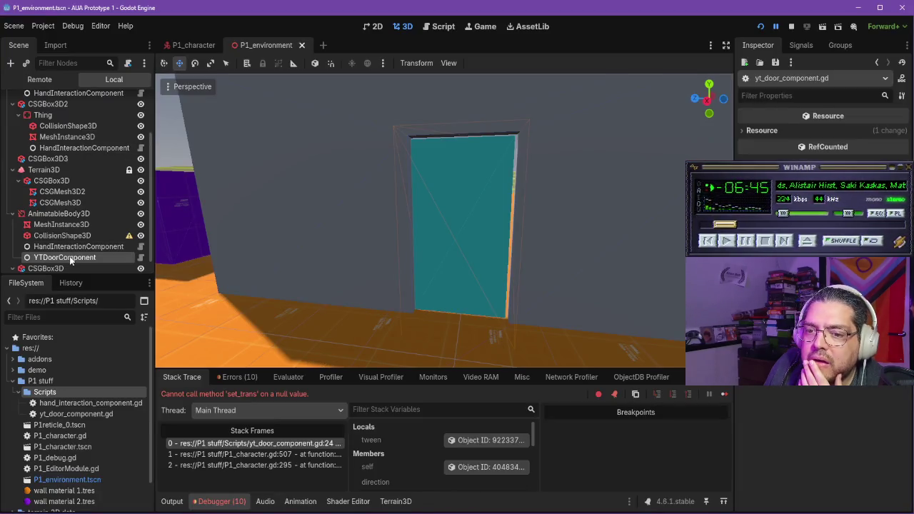
left_click(65, 257)
left_click(777, 146)
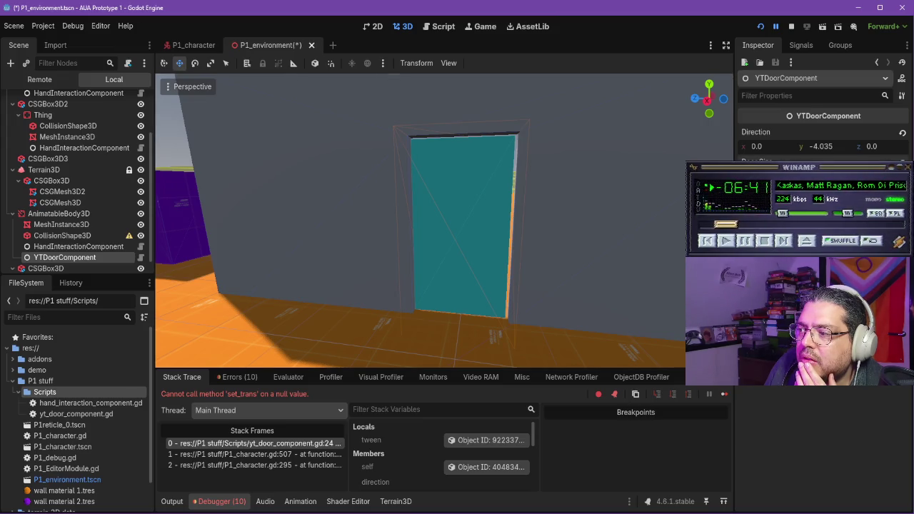
key("F5")
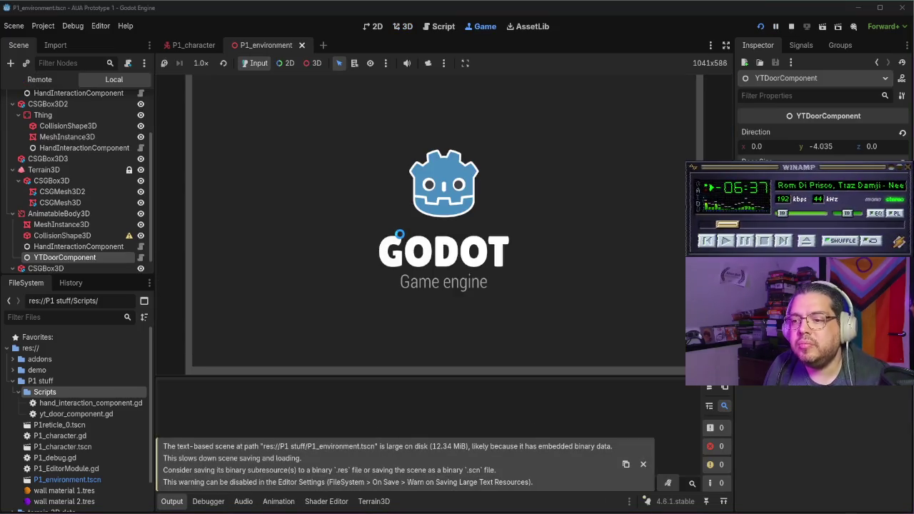
Step: Walk the player to the teal door and interact with it, triggering the set_trans error
key("w")
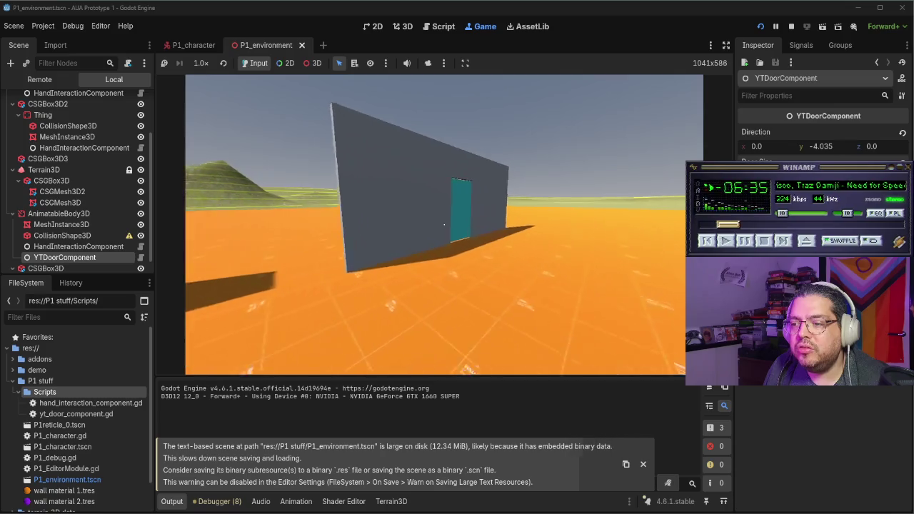
key("e")
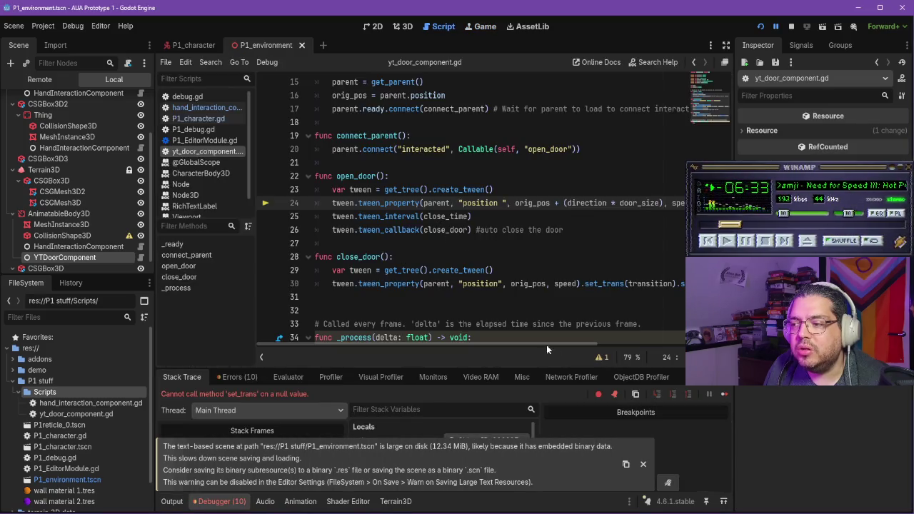
mouse_move(525, 343)
left_mouse_down()
mouse_move(612, 342)
mouse_move(530, 341)
mouse_move(643, 321)
mouse_move(508, 327)
mouse_move(526, 314)
left_mouse_up()
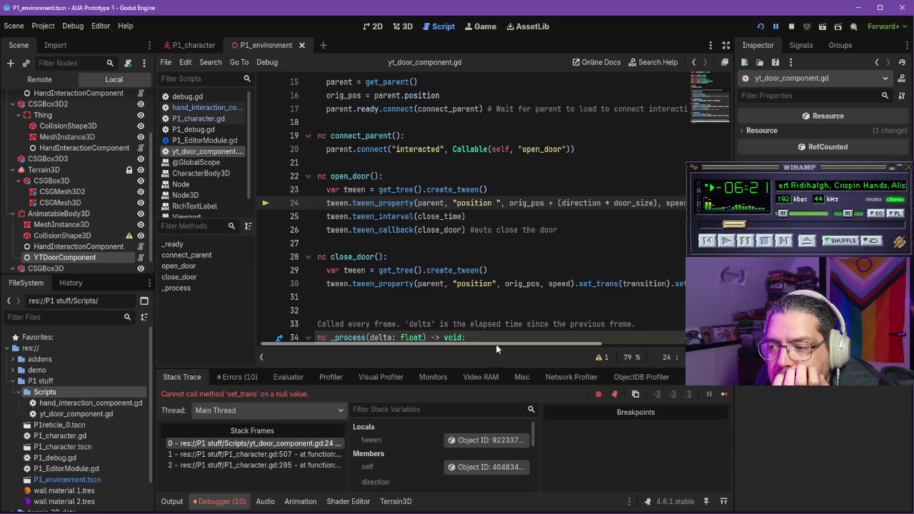
Step: Delete the stray space after "position" on line 24 of yt_door_component.gd and save
left_click_drag(498, 344, 499, 344)
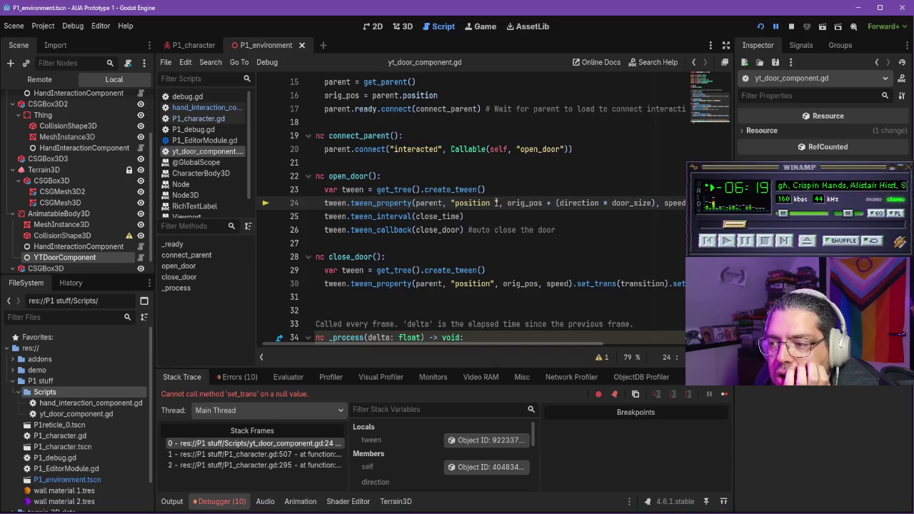
key("BackSpace")
key("ctrl+s")
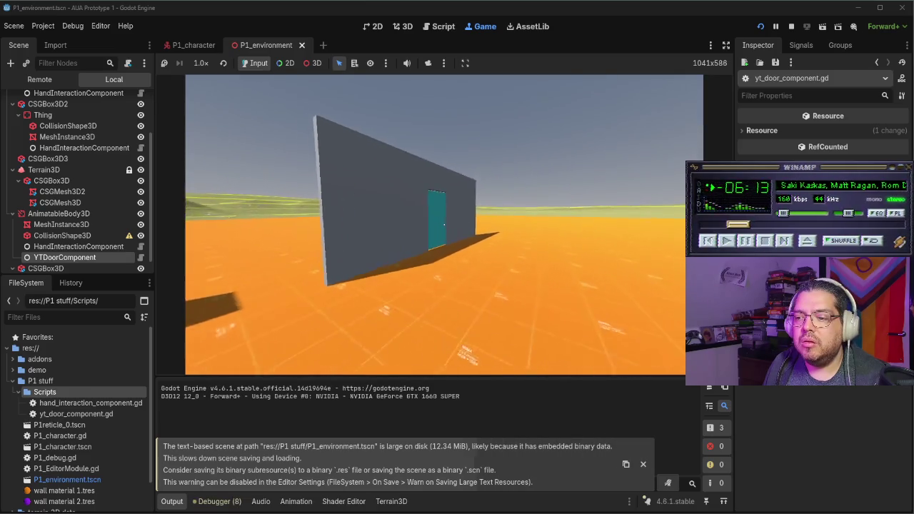
Step: Open the teal door several times with E, walk through the doorway, then stop the game with F8
key("e")
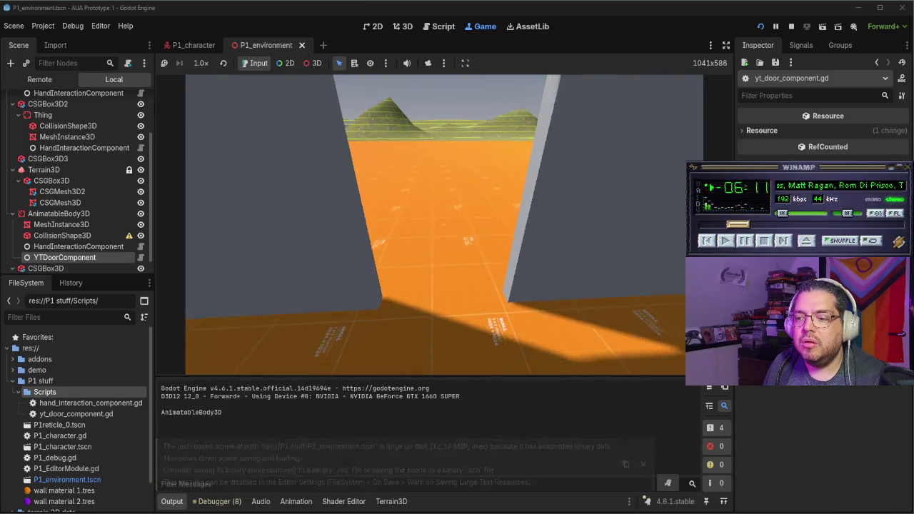
key("s")
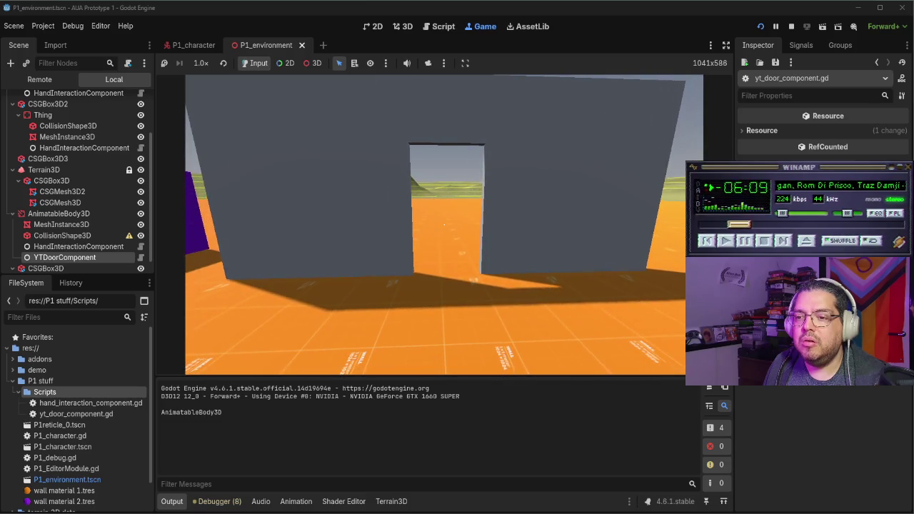
key("w")
key("e")
key("w")
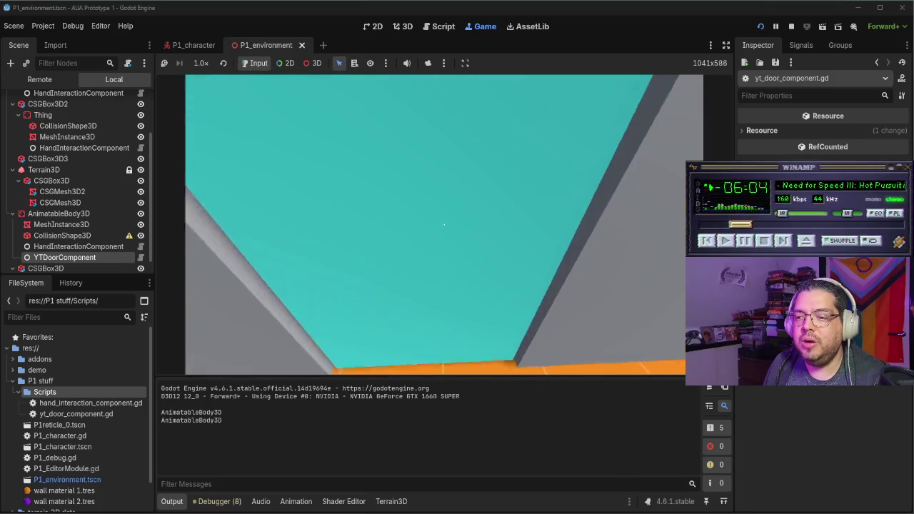
key("e")
key("s")
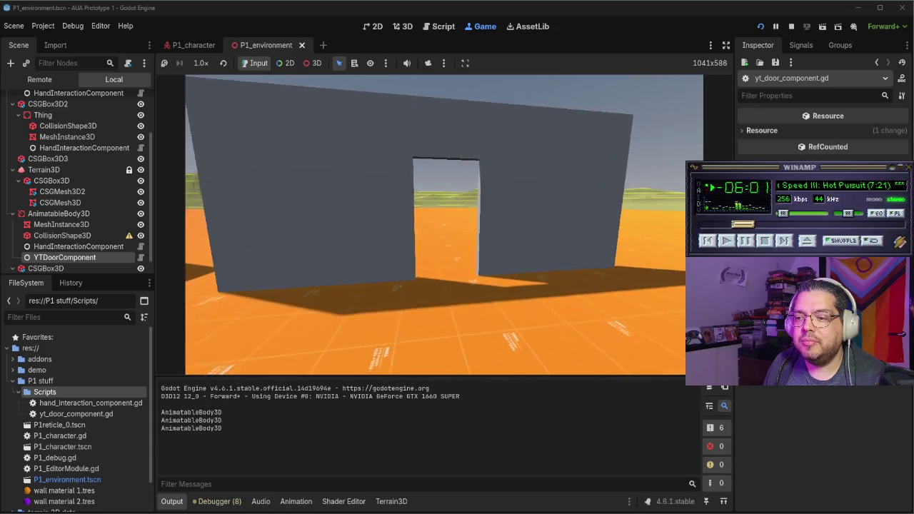
key("w")
key("e")
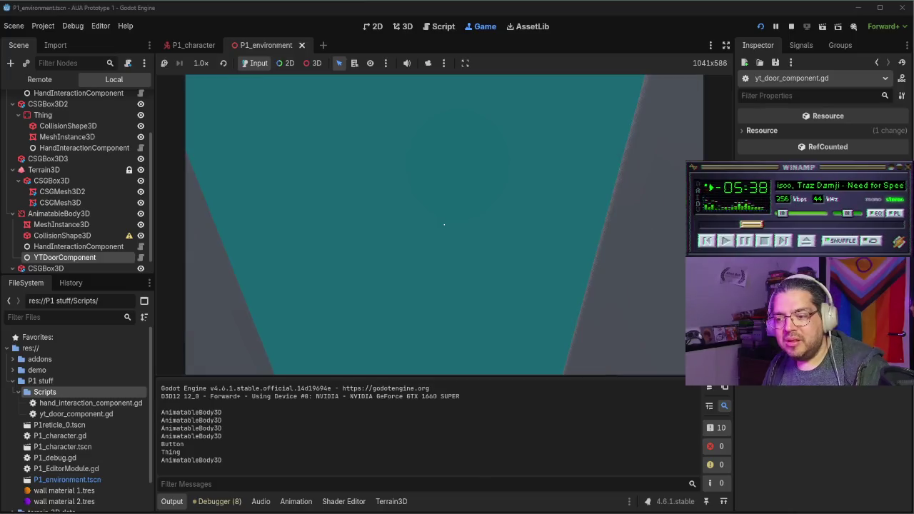
key("e")
key("w")
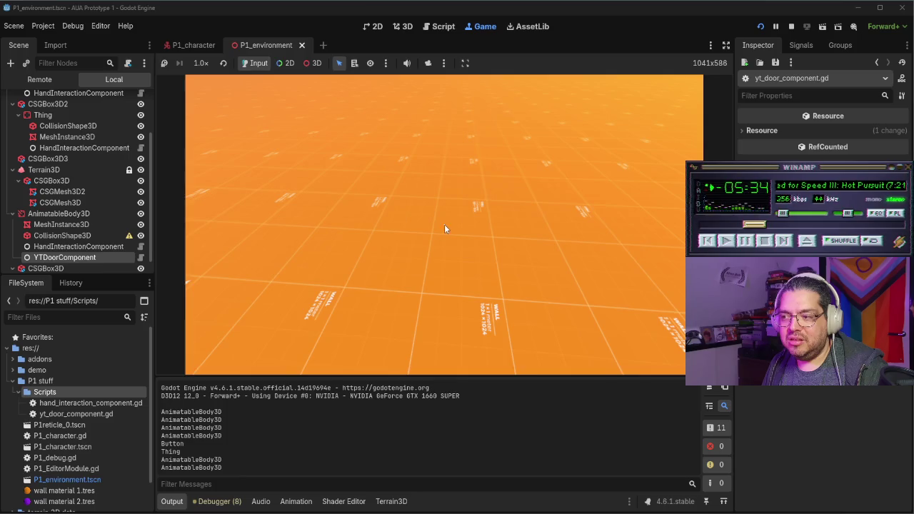
key("F8")
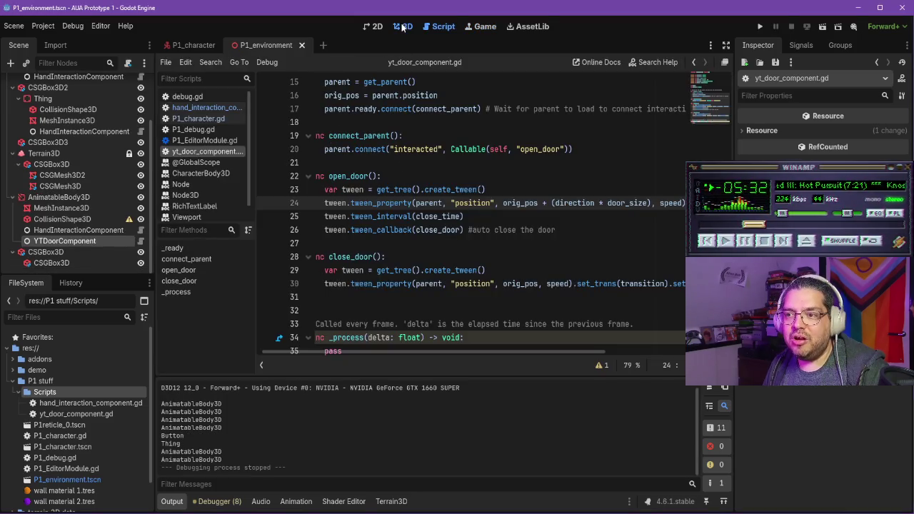
Step: In the 3D view, set the YTDoorComponent's Direction y to -2.37
left_click(403, 27)
left_click(64, 240)
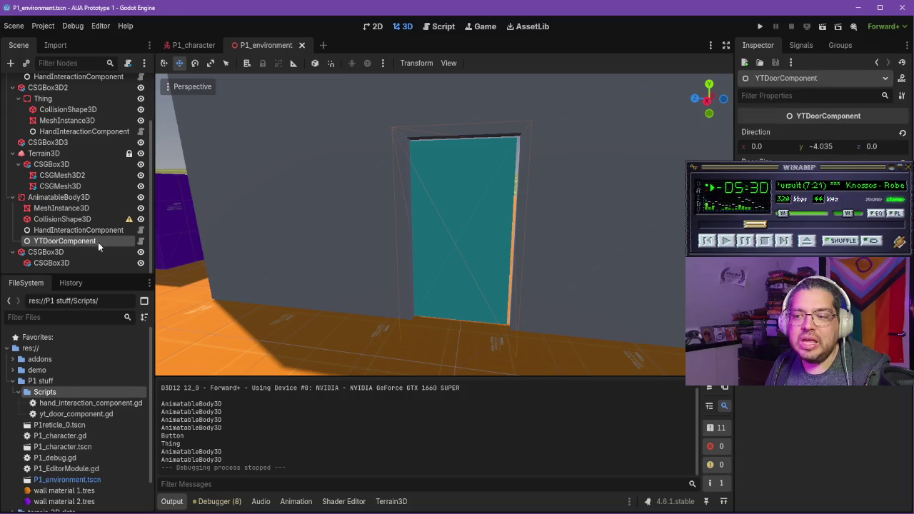
left_click_drag(814, 146, 821, 145)
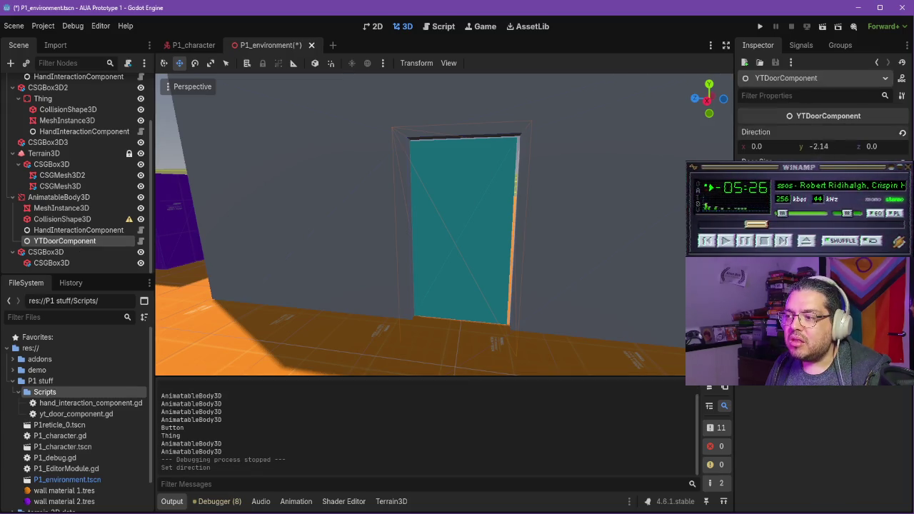
Step: Run the game, open the teal door to test the shorter slide, then stop the game
left_click(760, 26)
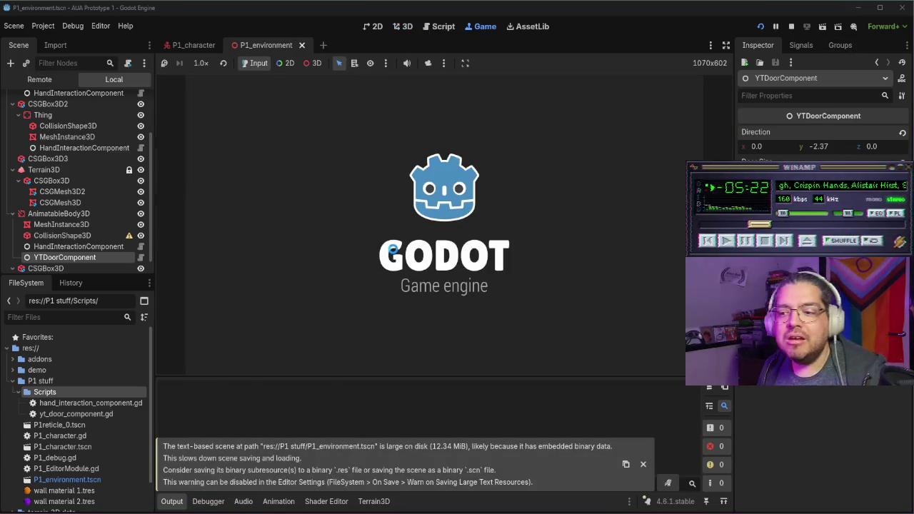
key("w")
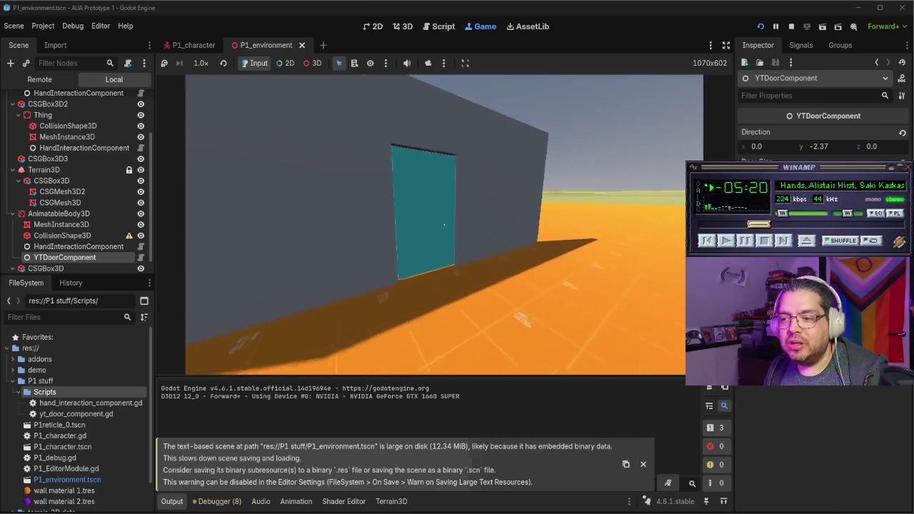
left_click(444, 224)
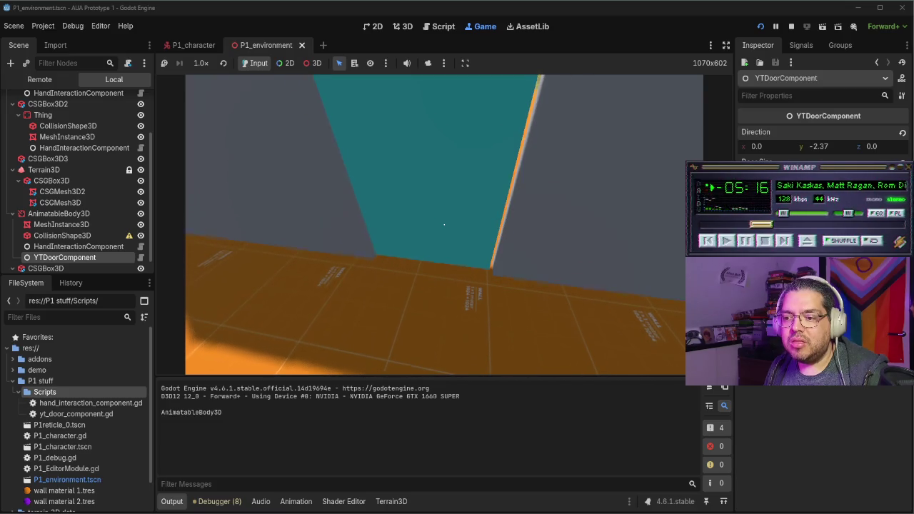
key("F8")
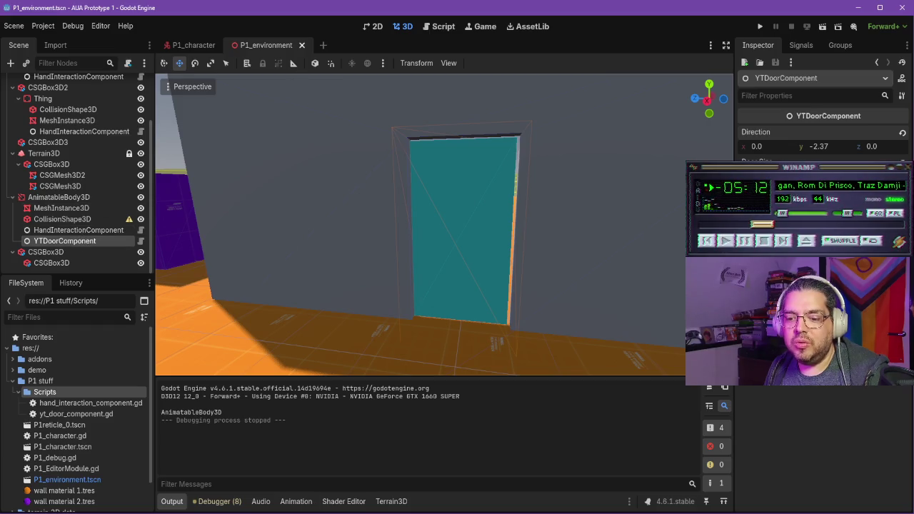
key("alt+Tab")
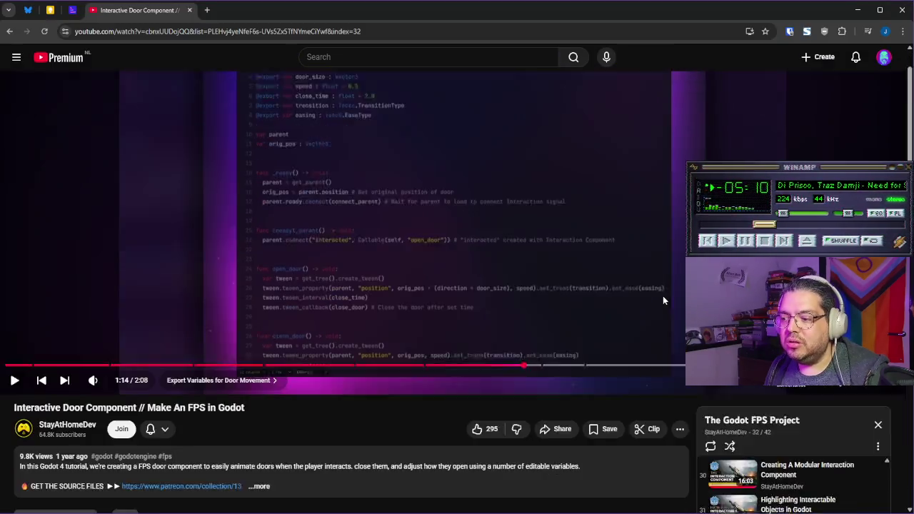
scroll(662, 301, "down", 2)
scroll(663, 300, "up", 3)
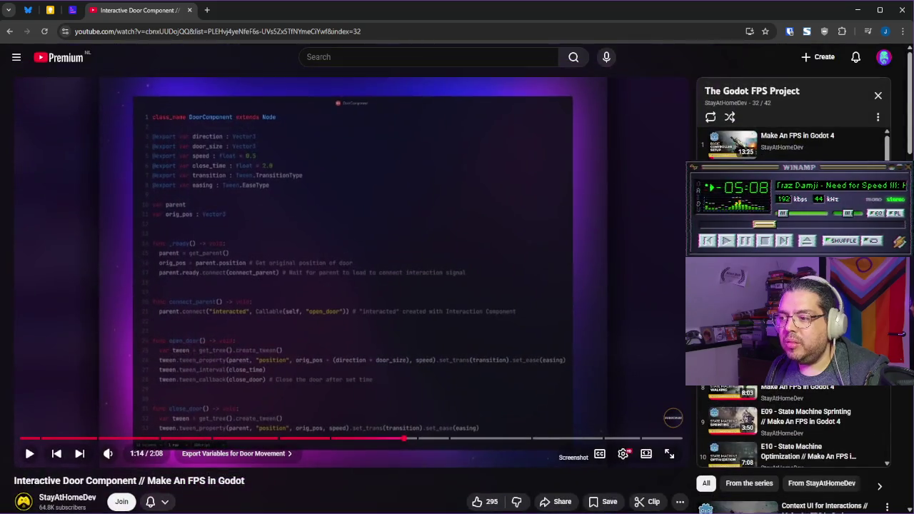
scroll(793, 321, "down", 12)
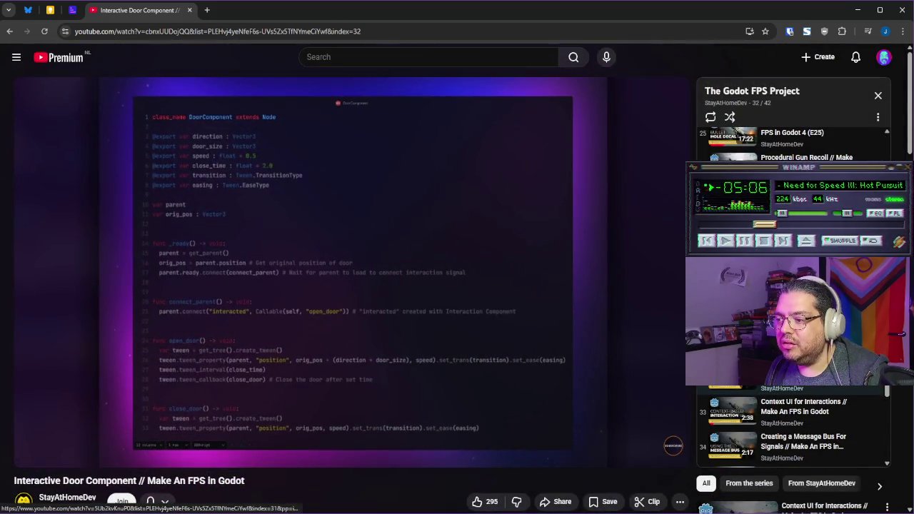
scroll(793, 321, "down", 2)
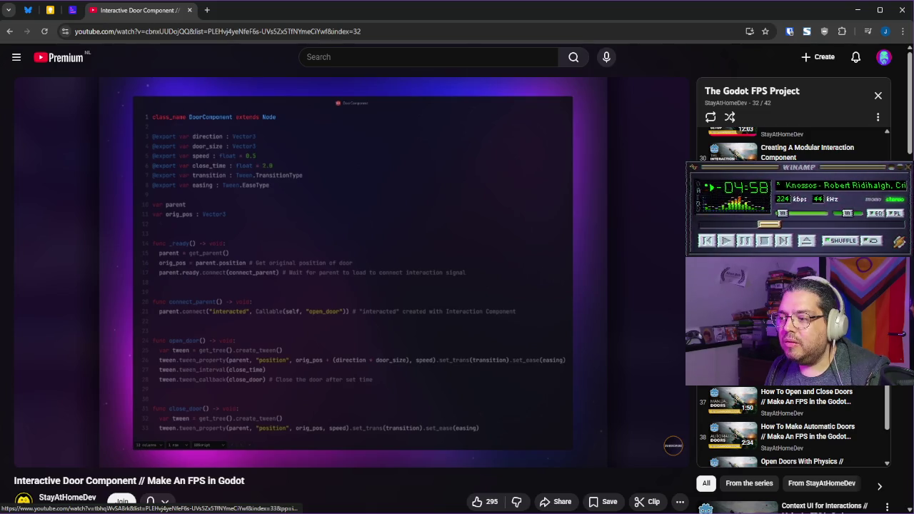
scroll(793, 428, "down", 1)
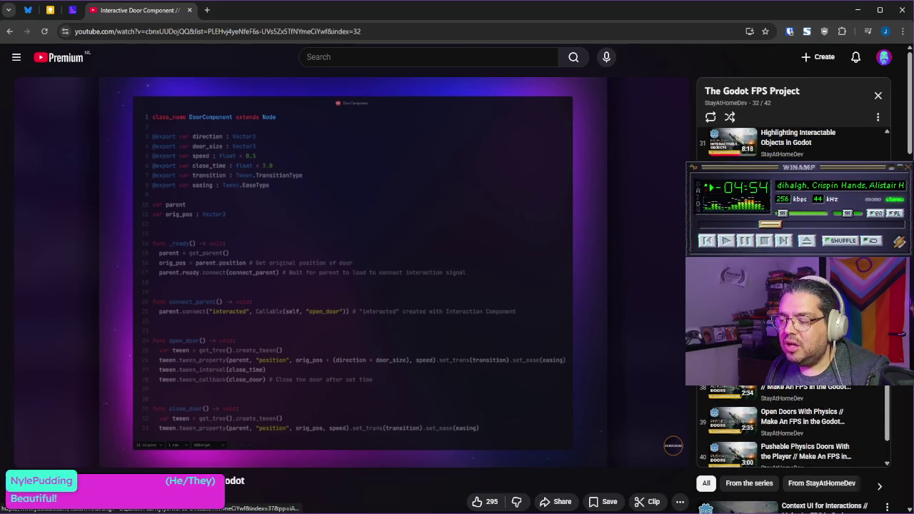
scroll(793, 429, "down", 2)
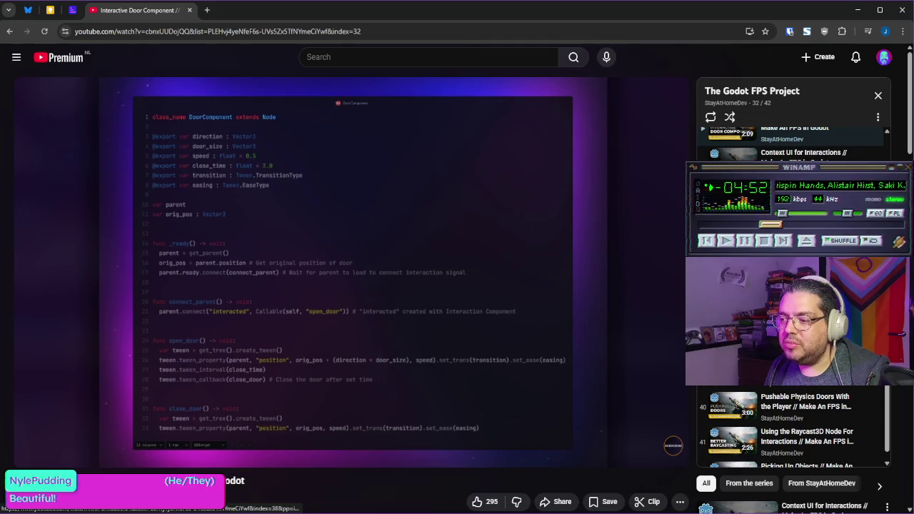
scroll(793, 429, "up", 4)
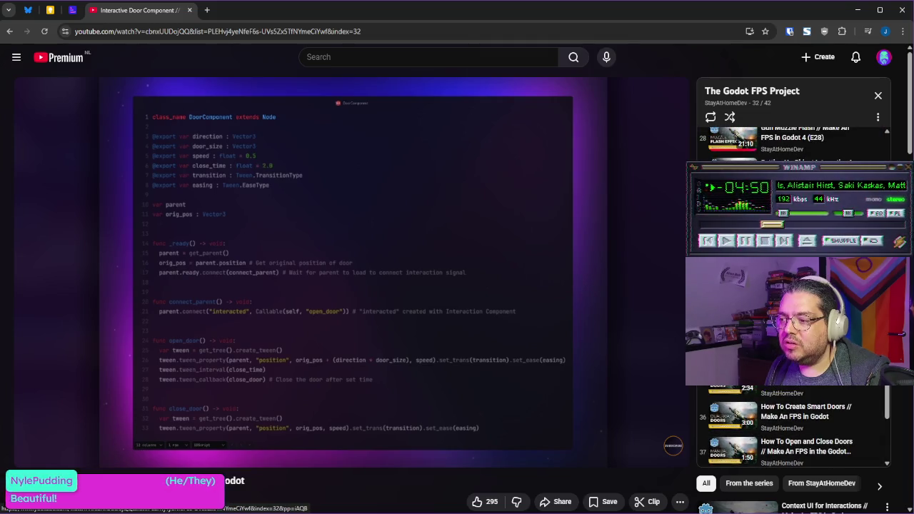
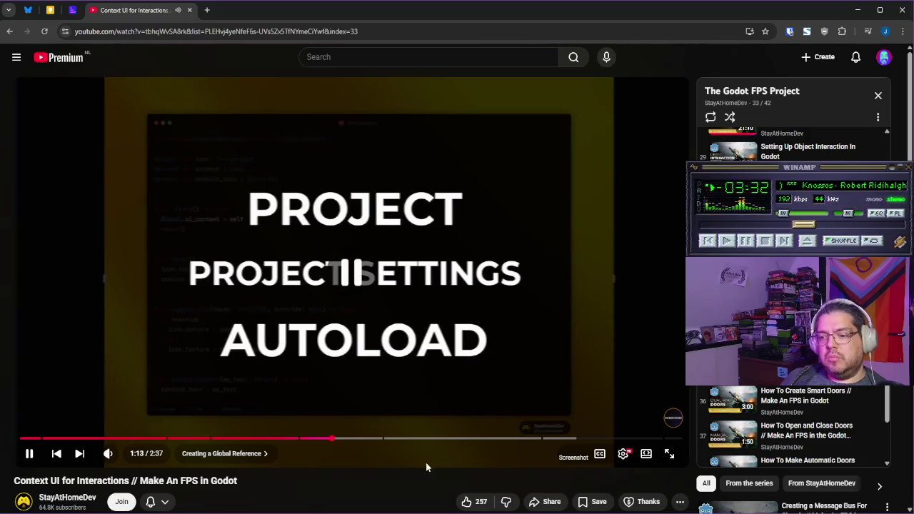
Step: Back in Godot, open Project Settings on the Globals autoload page
key("alt+Tab")
left_click(50, 25)
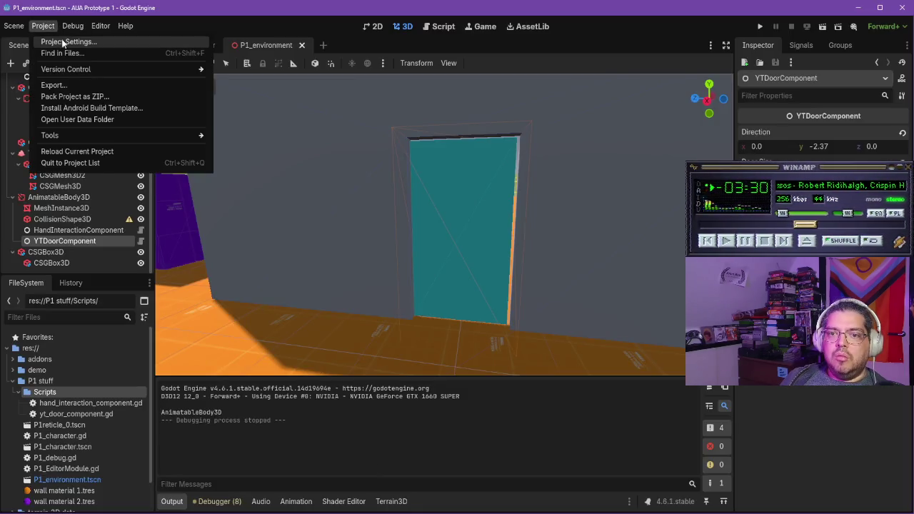
left_click(61, 38)
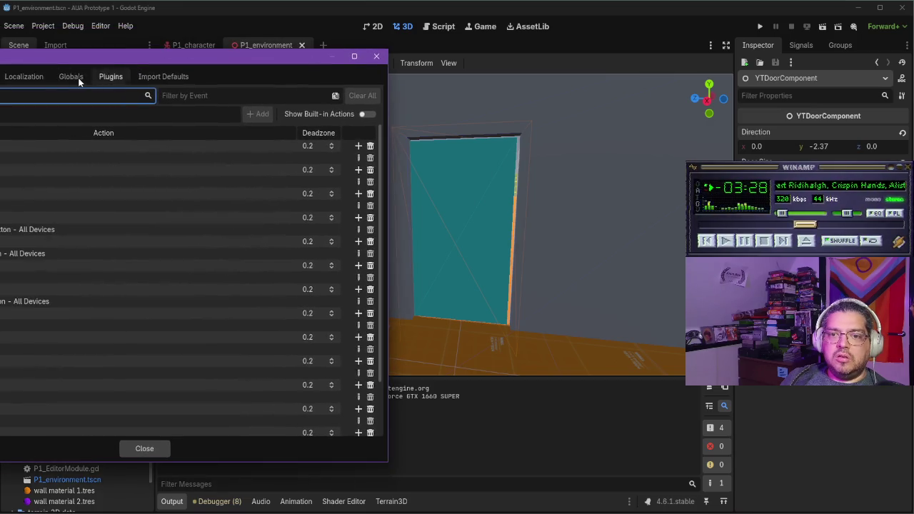
left_click(79, 75)
left_click_drag(78, 66, 115, 65)
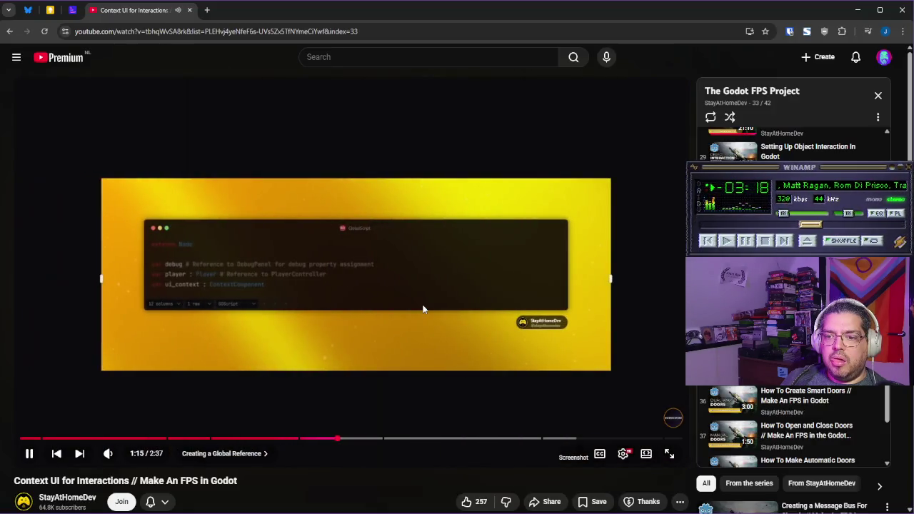
Step: Pause the tutorial video, then close Project Settings in the Godot editor
left_click(410, 310)
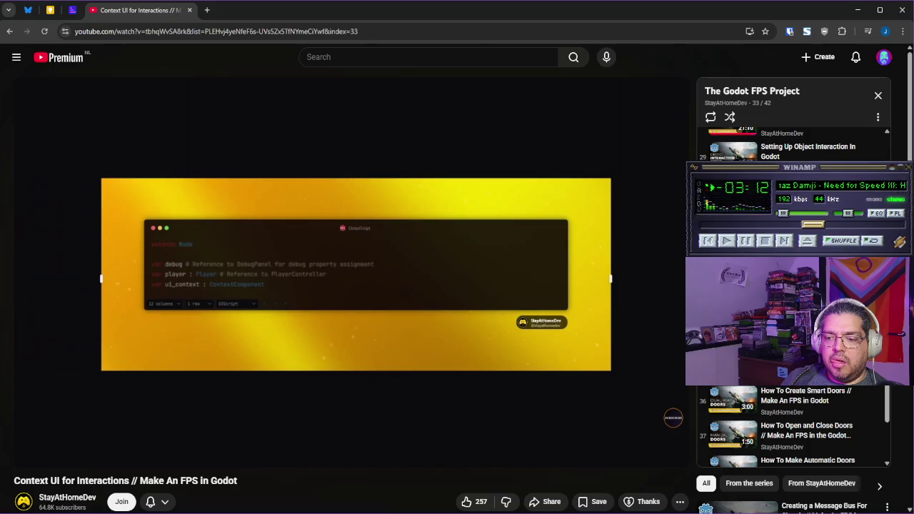
mouse_move(423, 513)
left_click(423, 479)
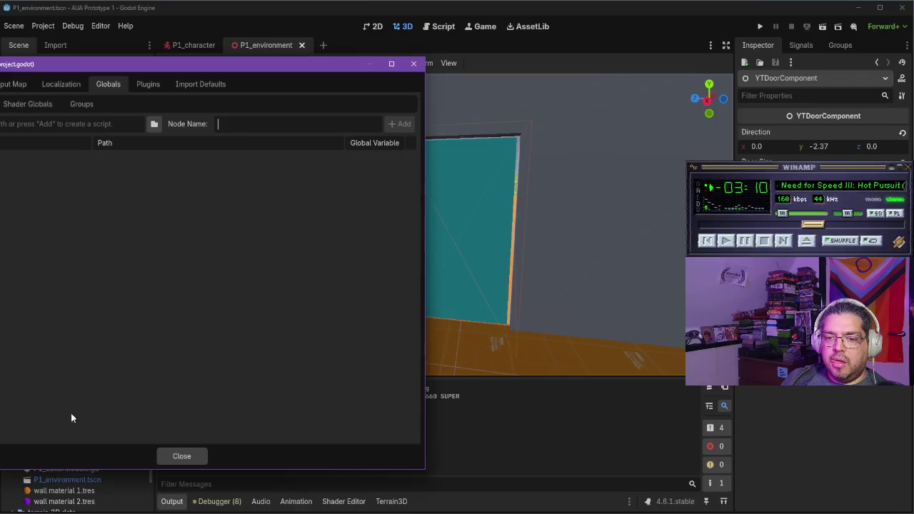
left_click(187, 457)
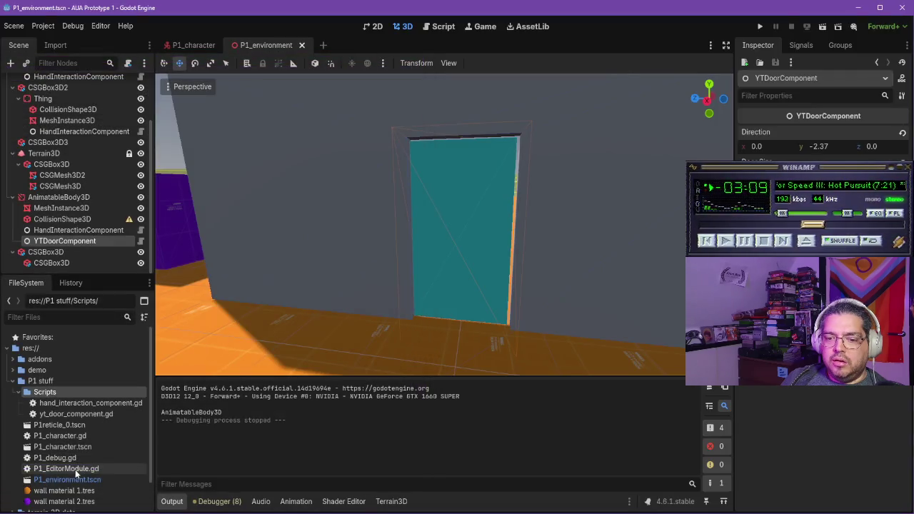
Step: Create a new script named global.gd in the Scripts folder
right_click(61, 398)
mouse_move(114, 337)
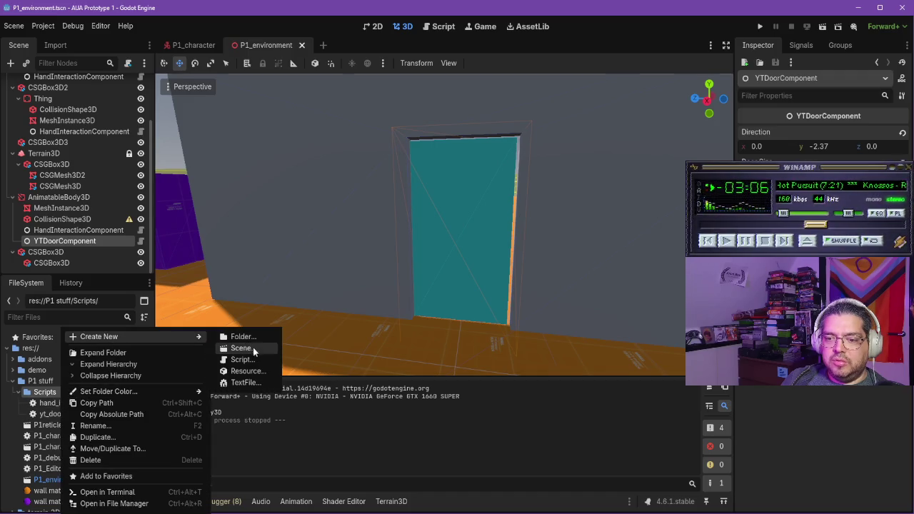
left_click(242, 359)
type("global.gd")
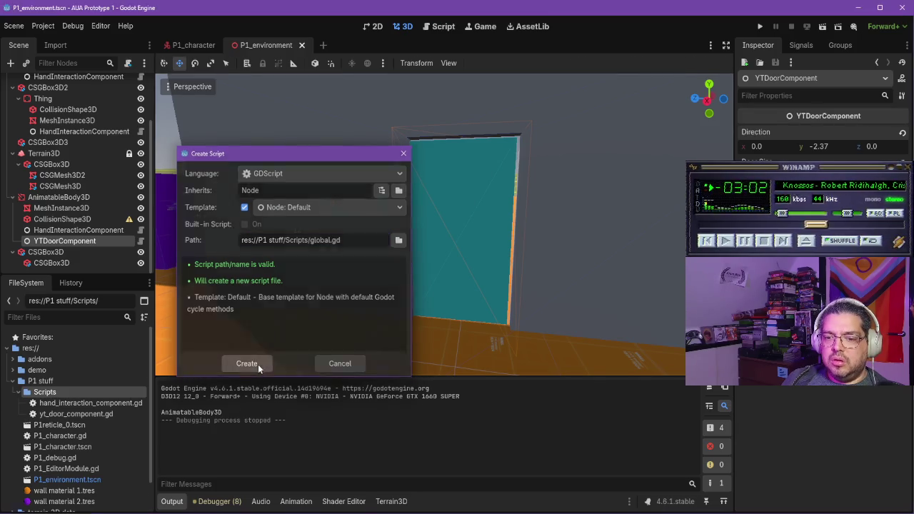
left_click(258, 364)
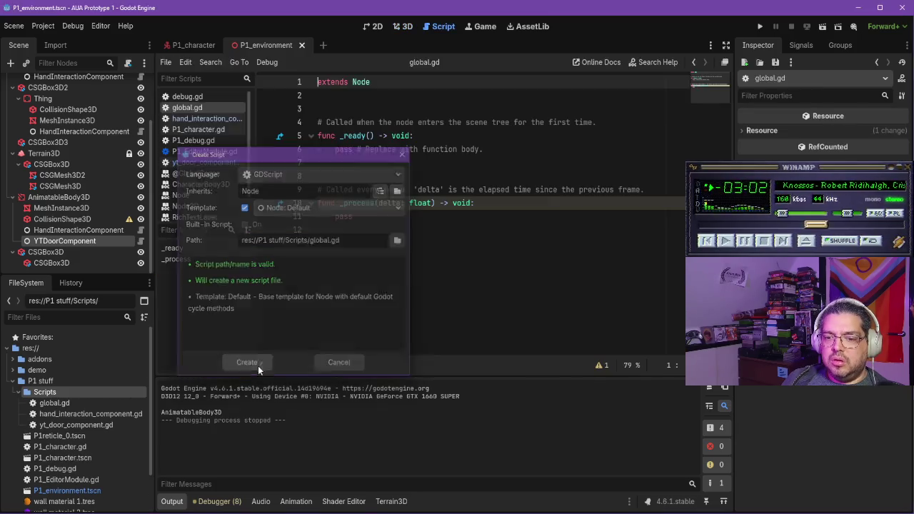
Step: Close the Shutter Encoder window and return to the Godot editor
key("alt+Tab")
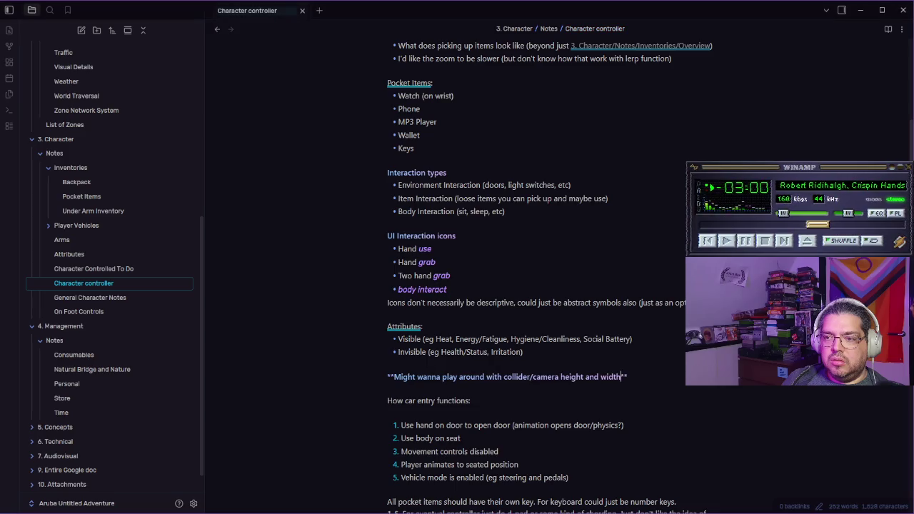
key("alt+Tab")
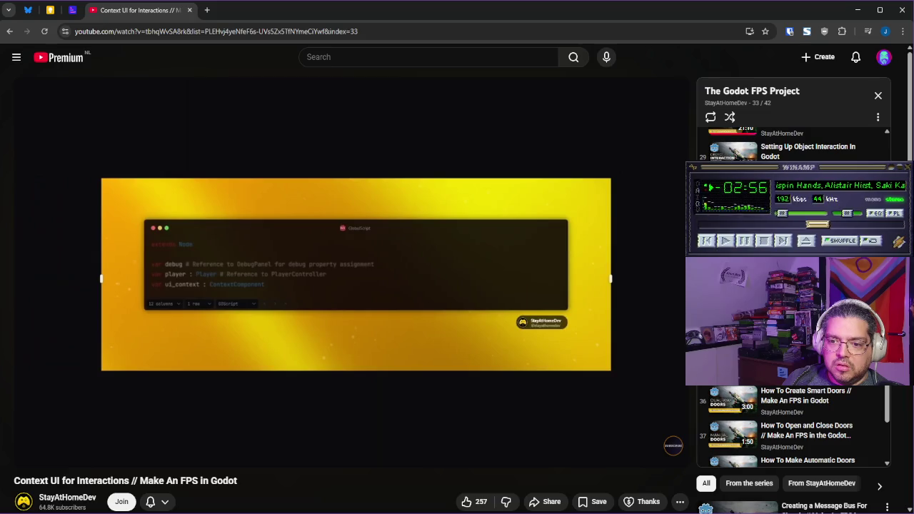
key("alt+Tab")
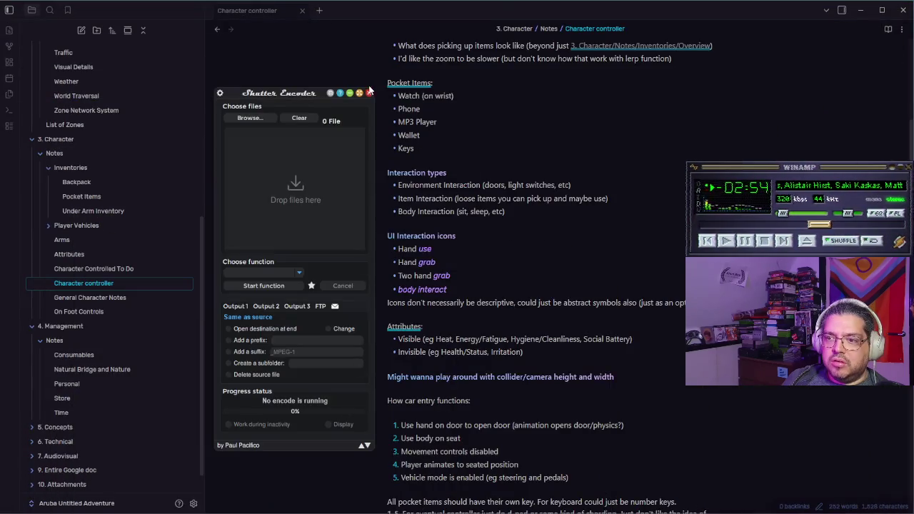
left_click(369, 93)
left_click(405, 504)
key("alt+Tab")
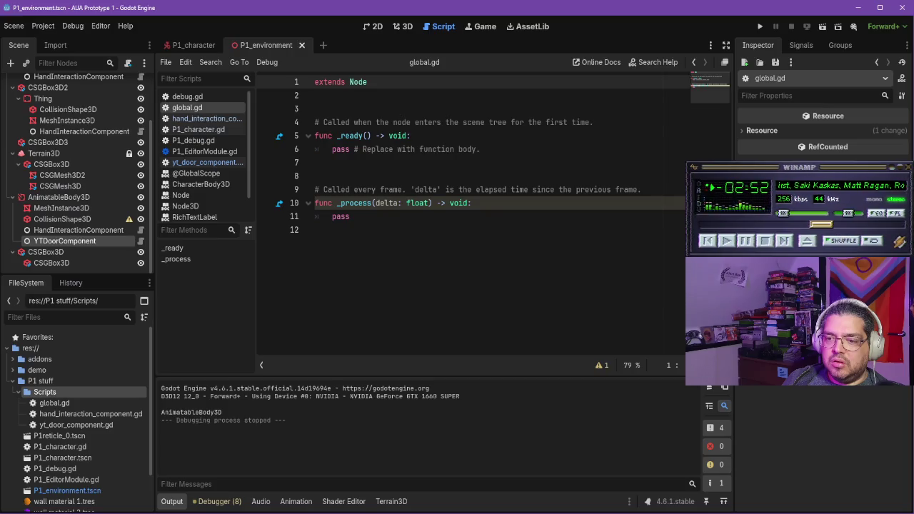
Step: Register P1 stuff/Scripts/global.gd as the Global autoload in Project Settings
left_click(50, 26)
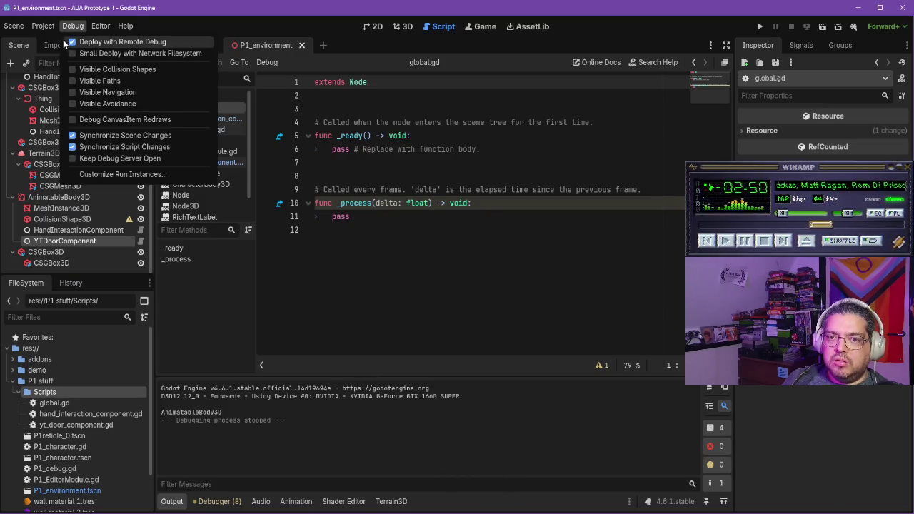
left_click(68, 42)
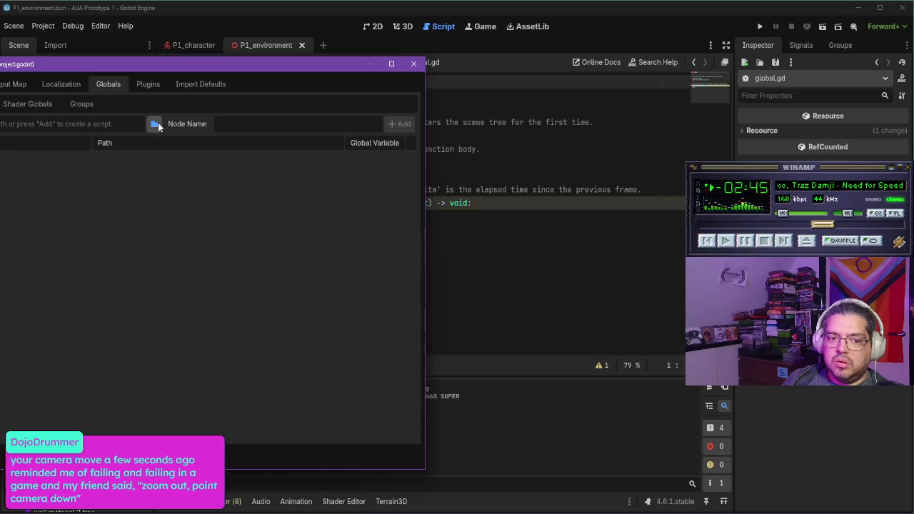
left_click(154, 124)
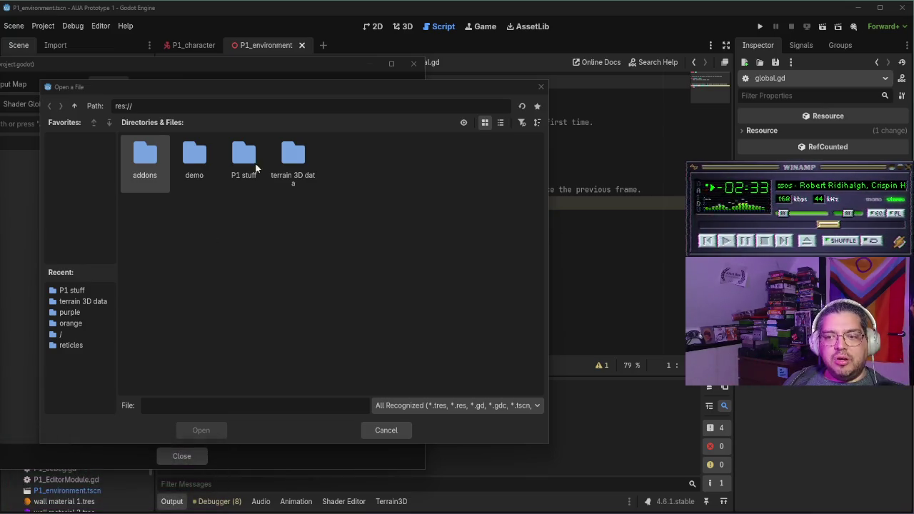
left_click_drag(248, 91, 278, 87)
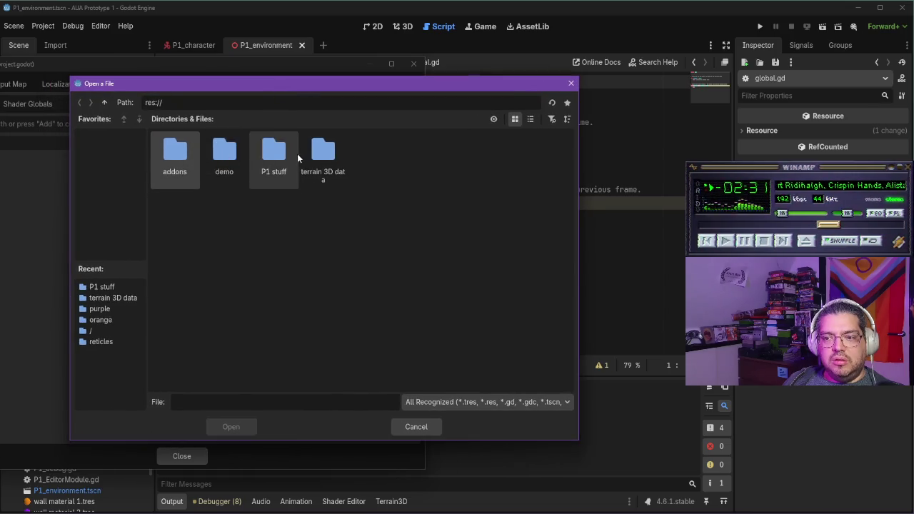
double_click(276, 152)
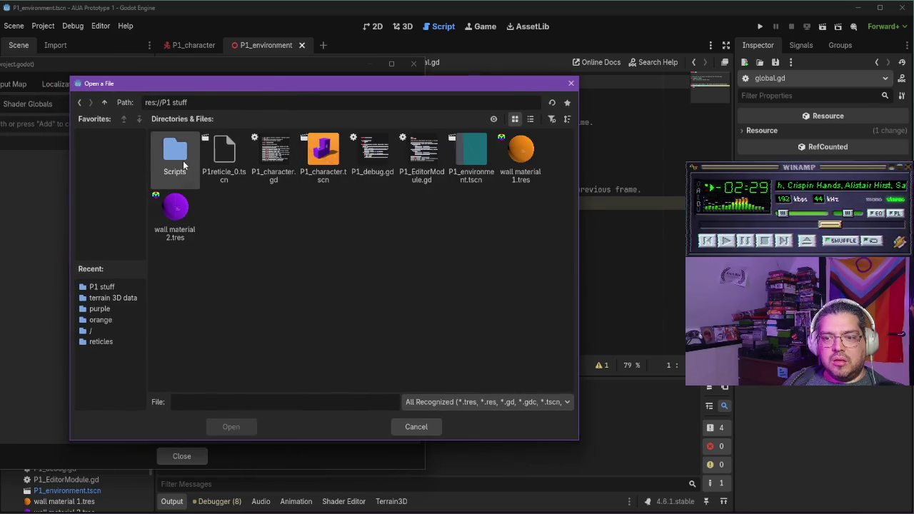
double_click(178, 157)
double_click(164, 163)
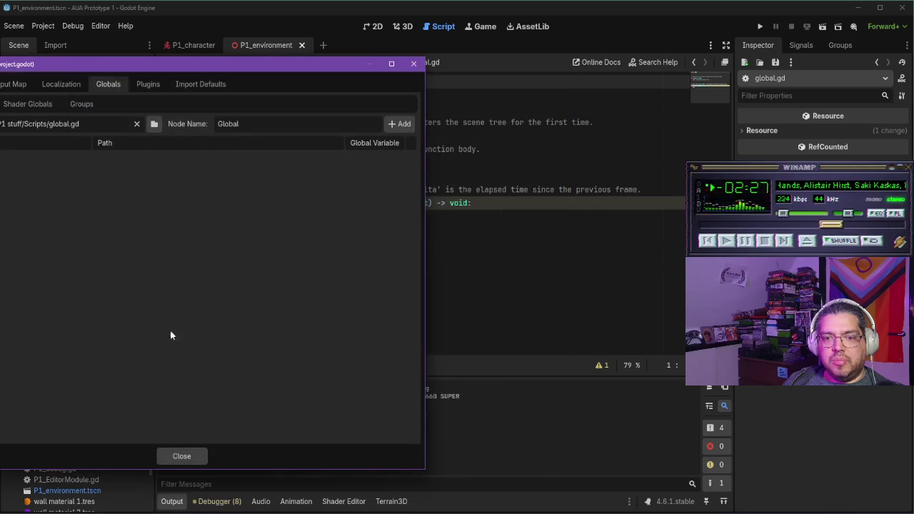
left_click(183, 457)
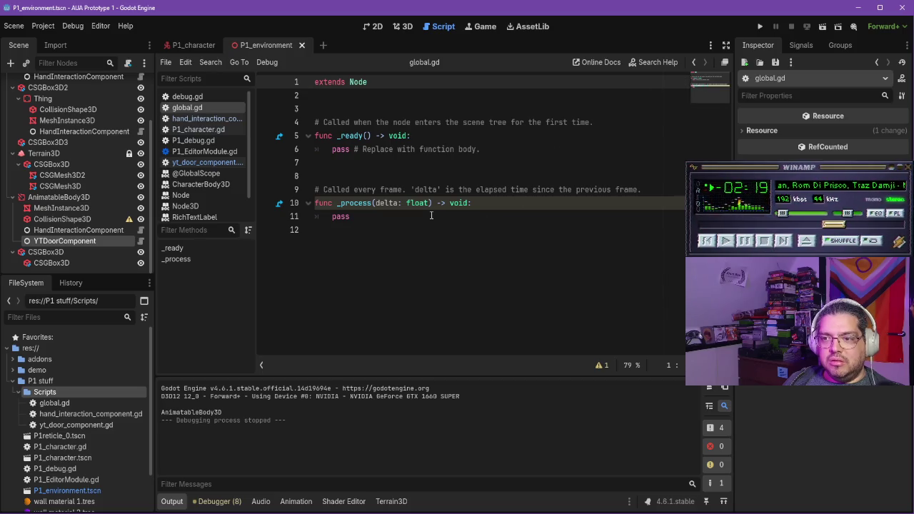
Step: Delete global.gd's template functions, leaving only extends Node, then resume the tutorial
left_click_drag(380, 212, 385, 111)
key("BackSpace")
key("alt+Tab")
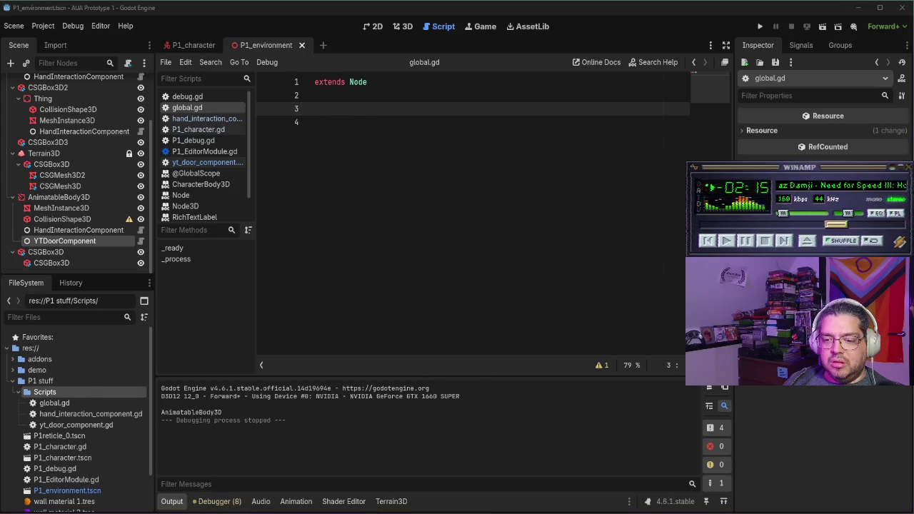
left_click(304, 262)
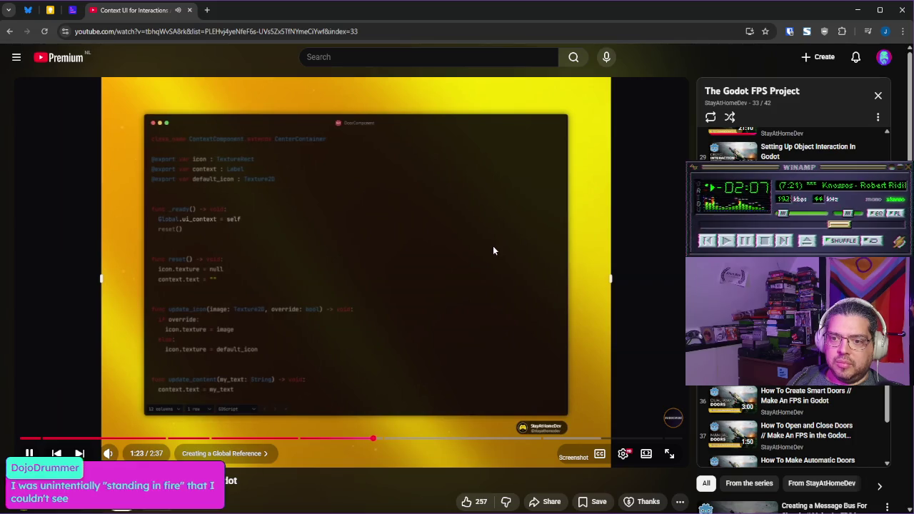
Step: Read through the ContextComponent code with pauses, switch to 2x speed, and stop at 1:59
left_click(487, 247)
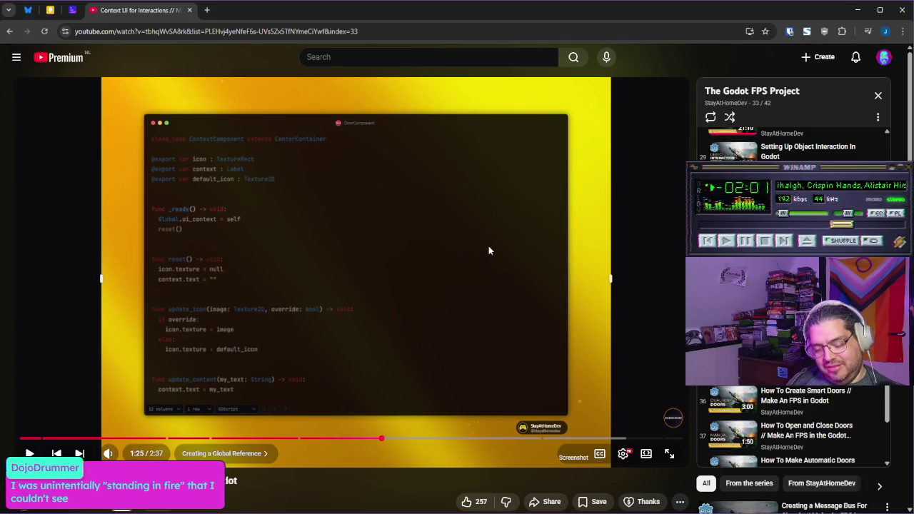
left_click(489, 248)
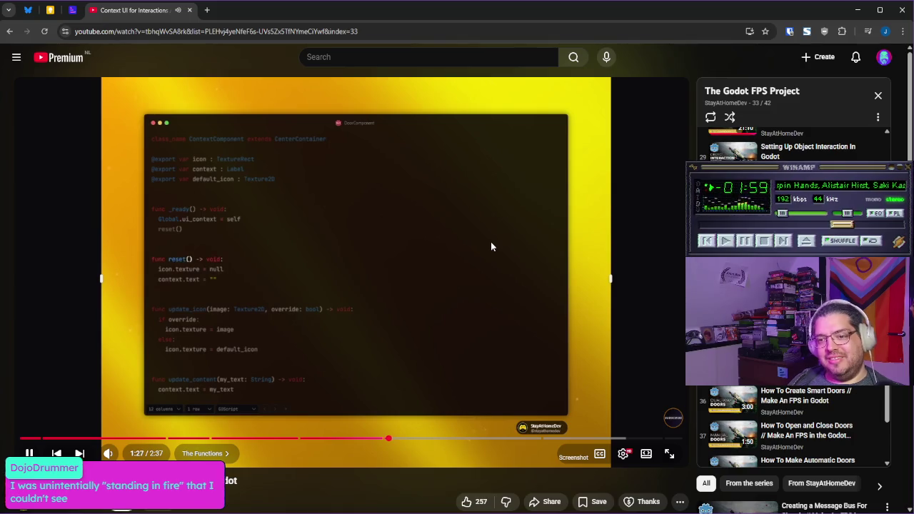
left_click(534, 249)
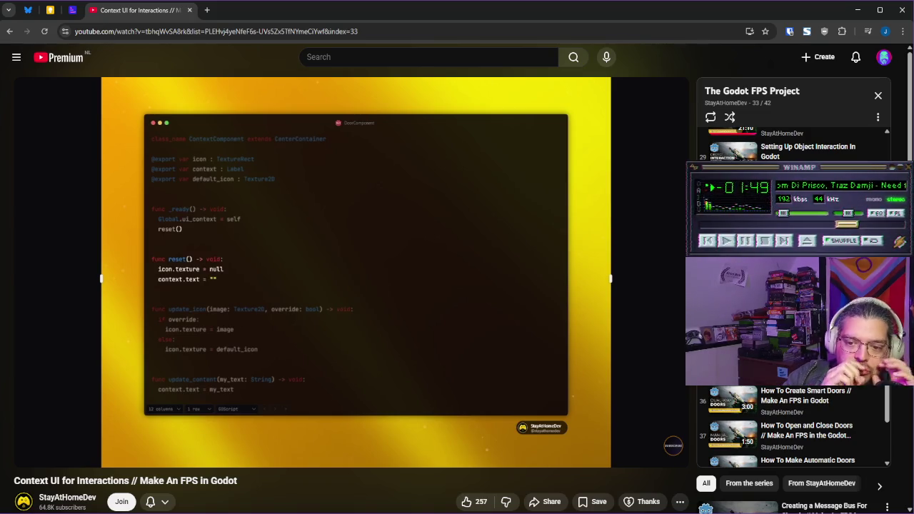
mouse_move(509, 252)
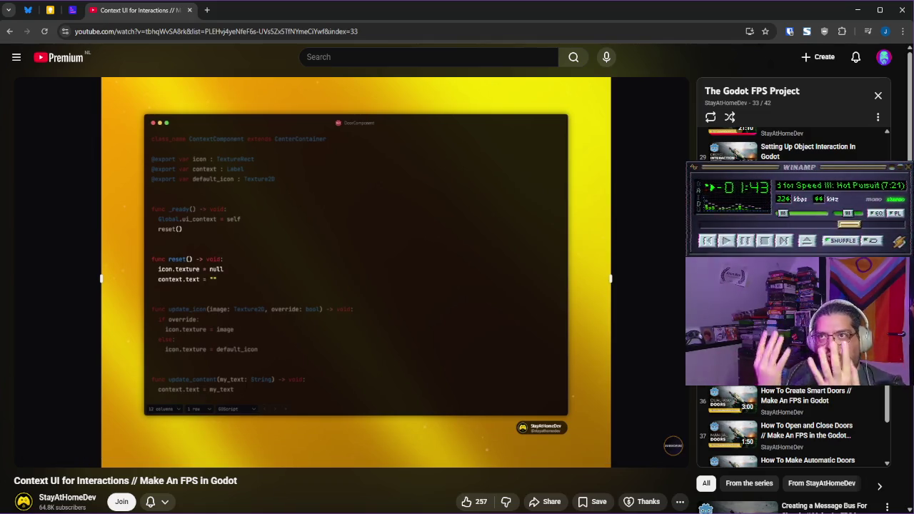
left_click(493, 266)
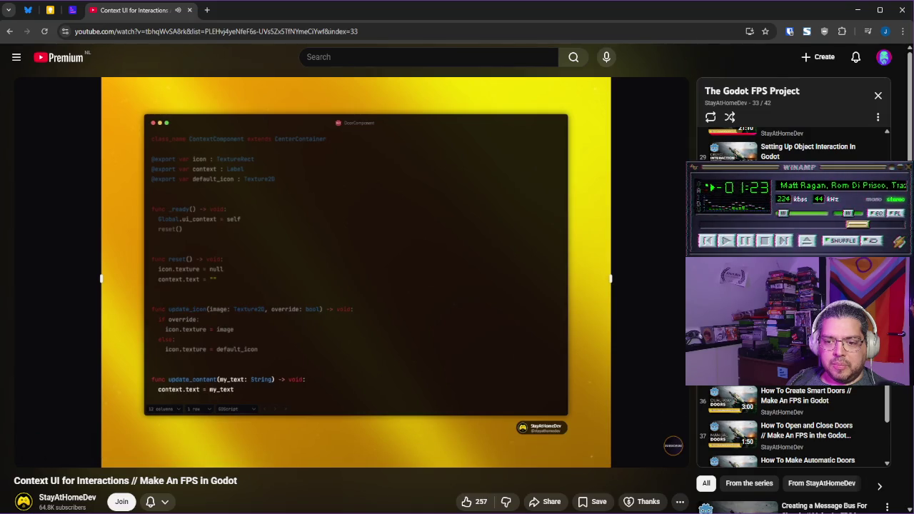
mouse_move(494, 277)
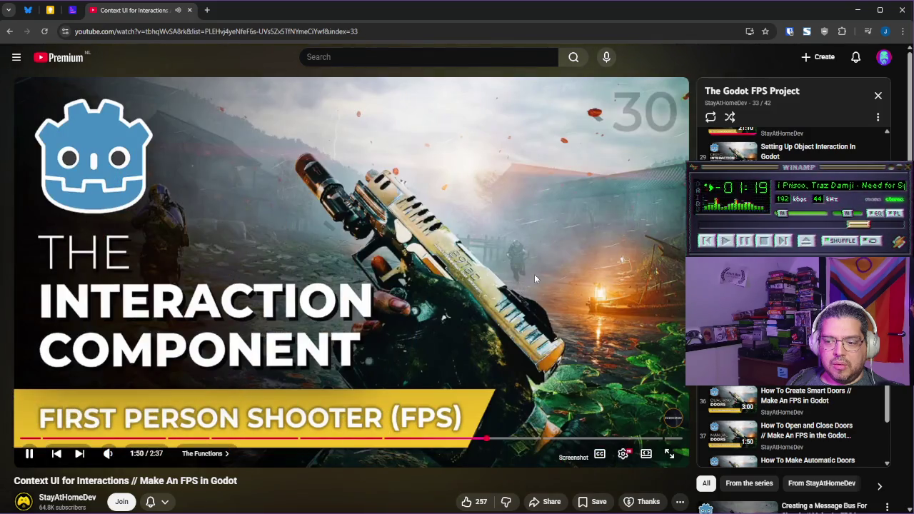
mouse_move(535, 279)
left_mouse_down()
mouse_move(541, 295)
mouse_move(542, 286)
left_mouse_up()
left_click(520, 288)
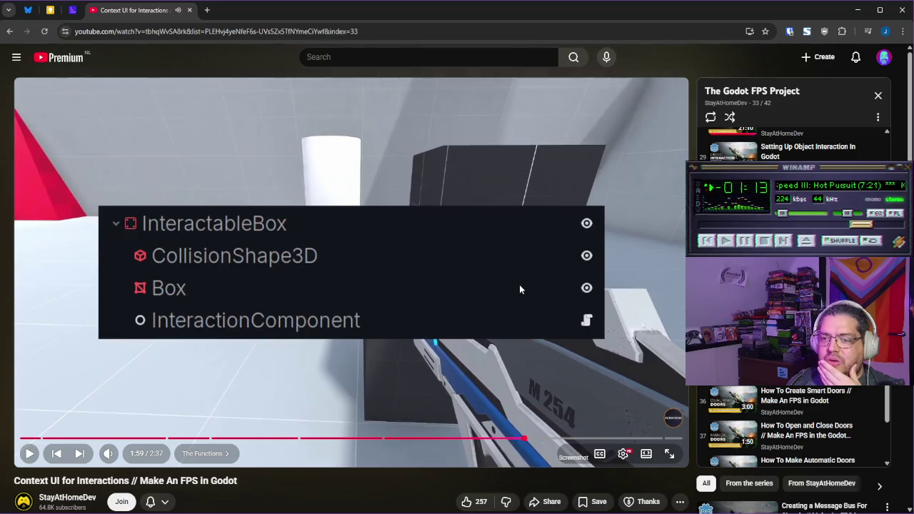
Step: Finish the interaction component walkthrough, then seek back to 0:06 in Setting Up the Control Nodes
left_click(522, 300)
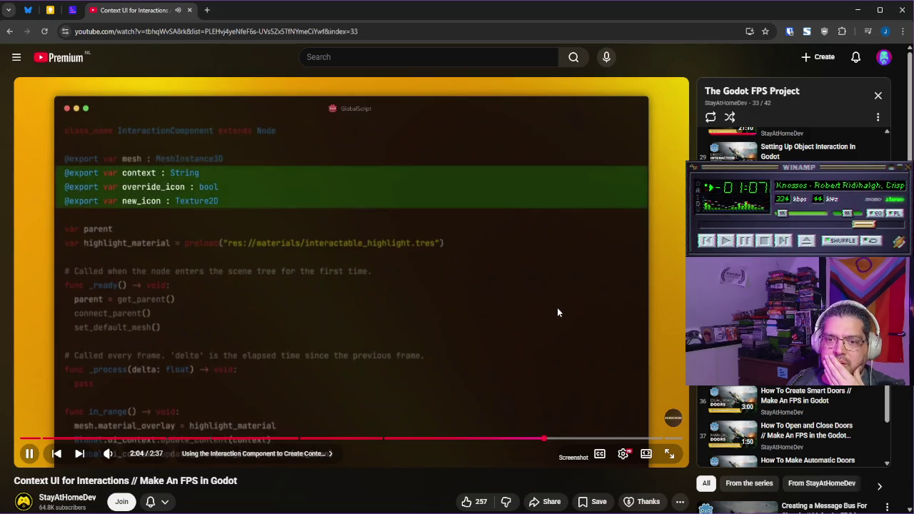
left_click(563, 304)
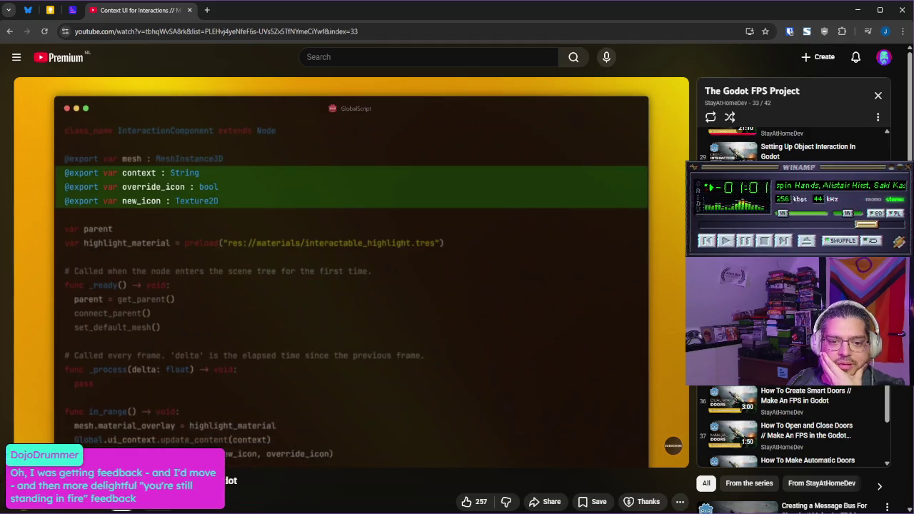
left_click(538, 291)
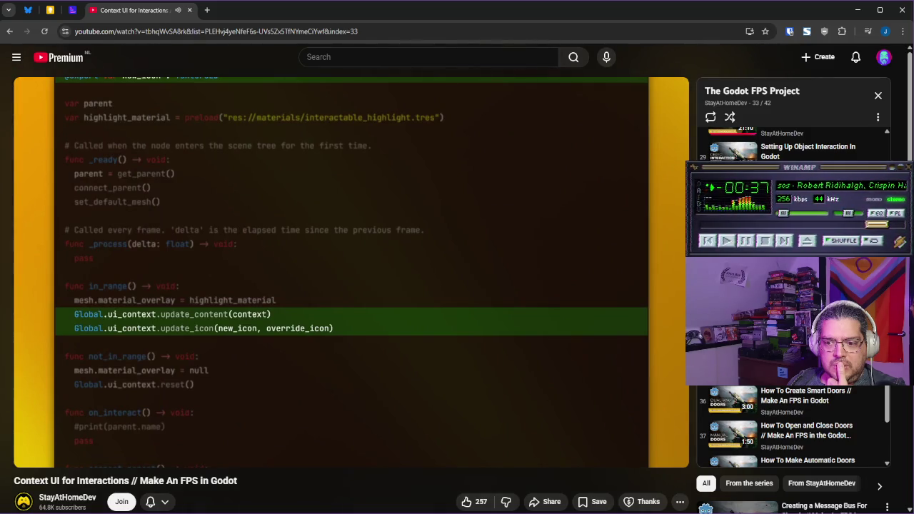
mouse_move(421, 311)
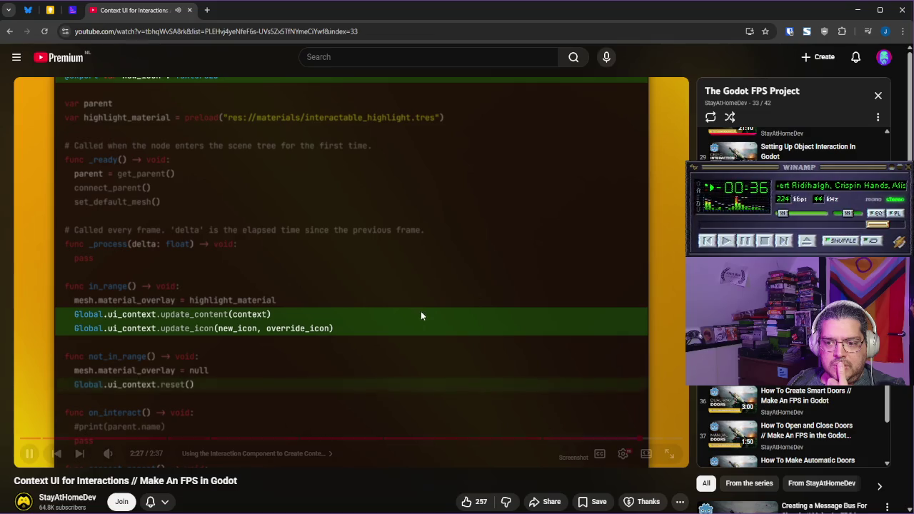
left_click(468, 276)
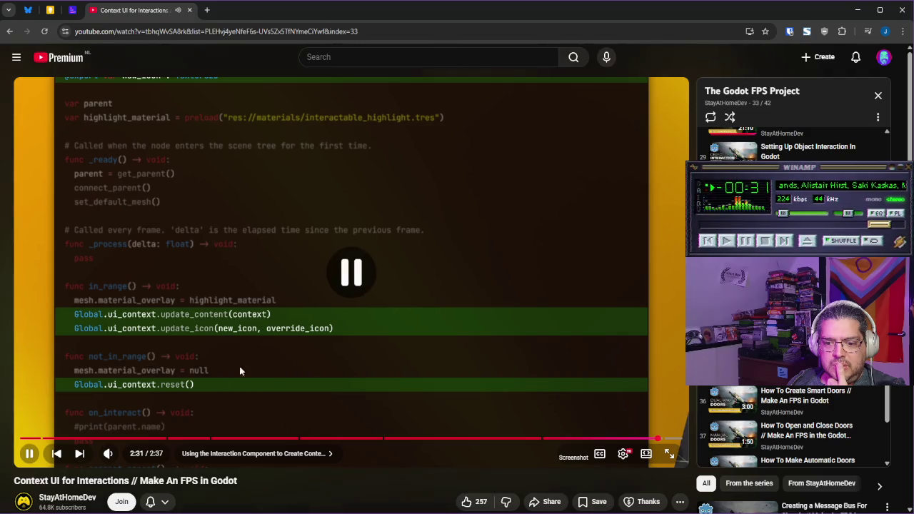
left_click(50, 440)
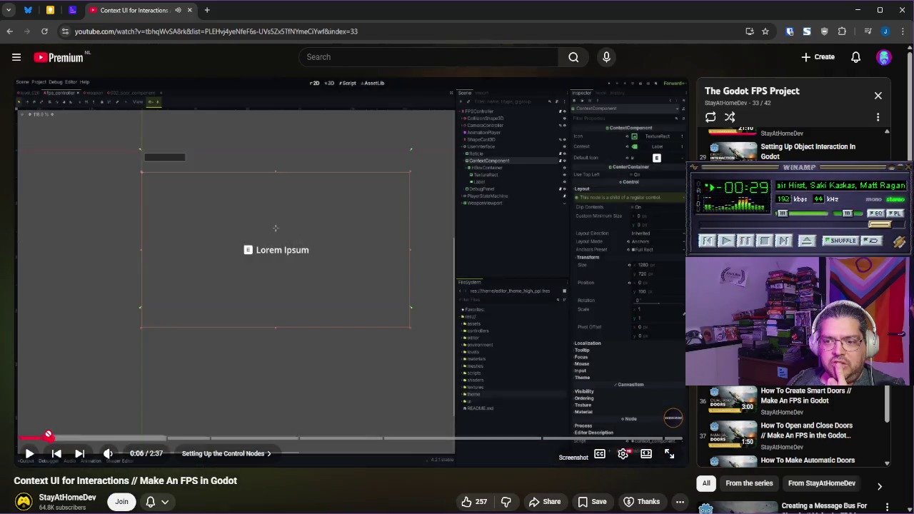
Step: Open the P1_character scene in Godot and select its UserInterface node
left_click(319, 323)
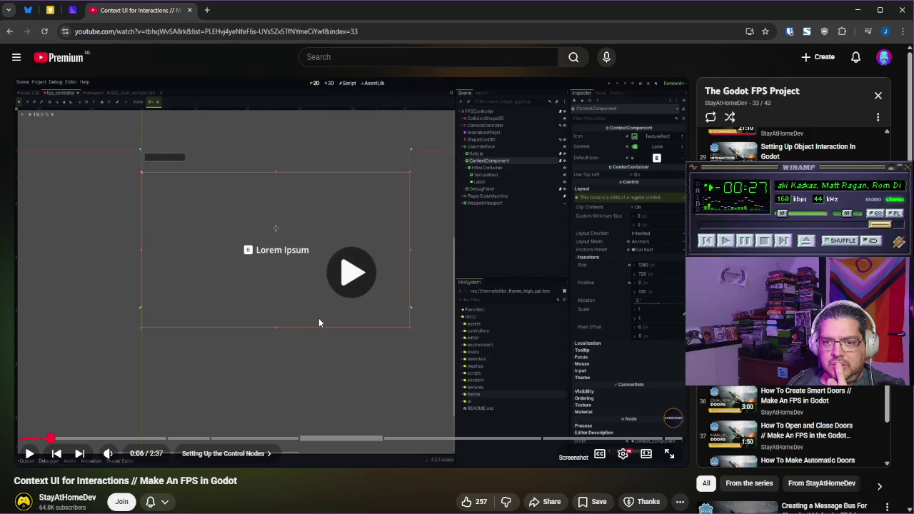
left_click(381, 315)
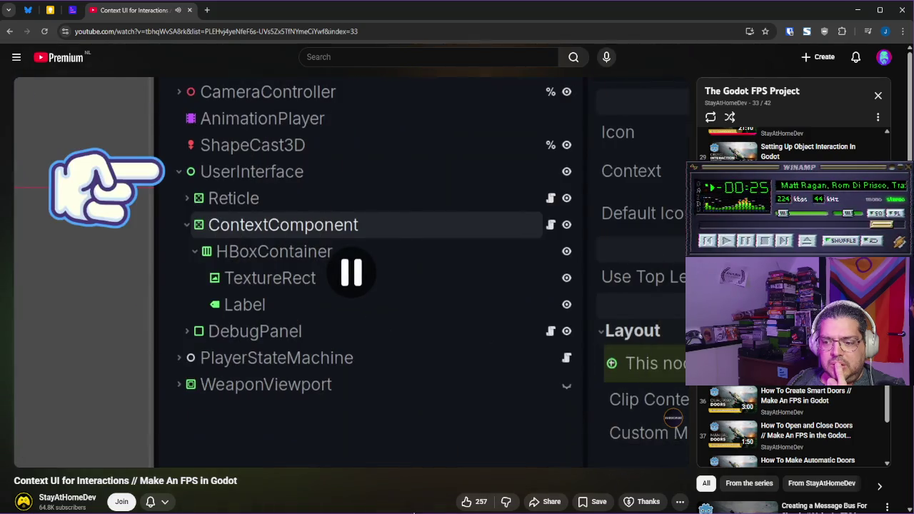
key("alt+Tab")
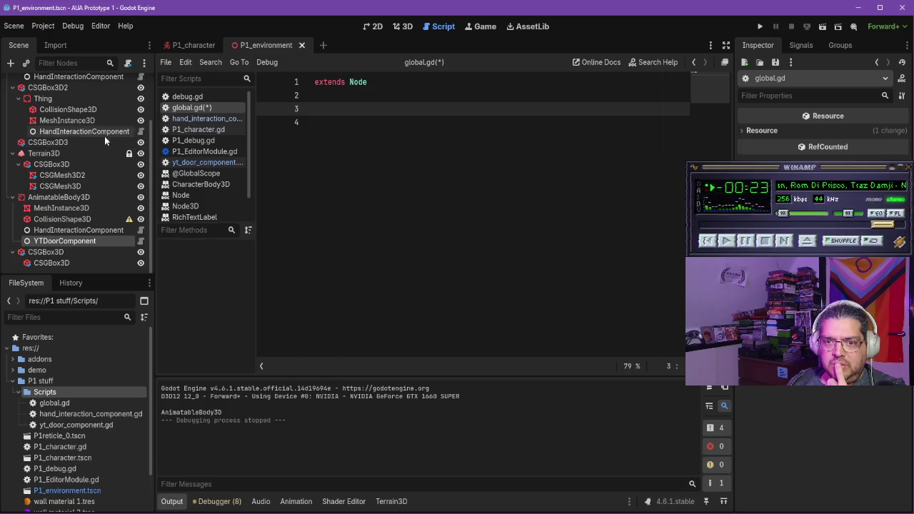
left_click(184, 45)
left_click(68, 172)
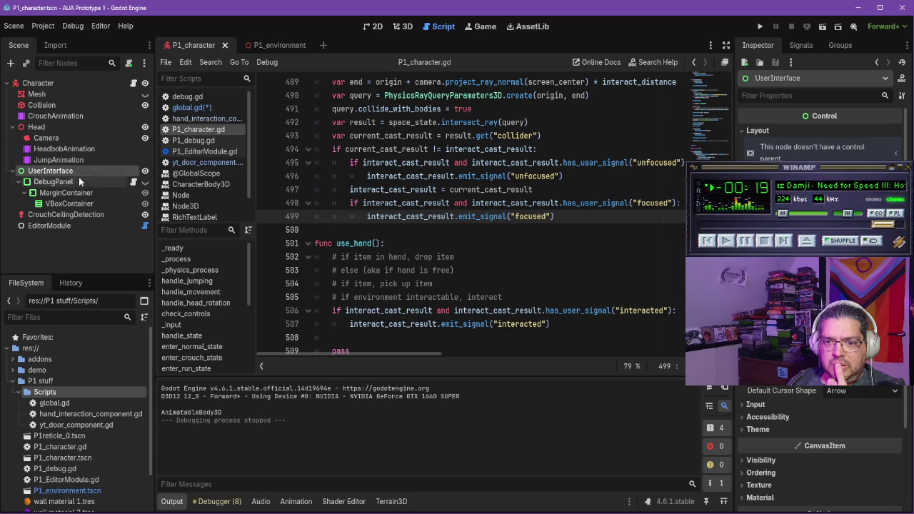
key("alt+Tab")
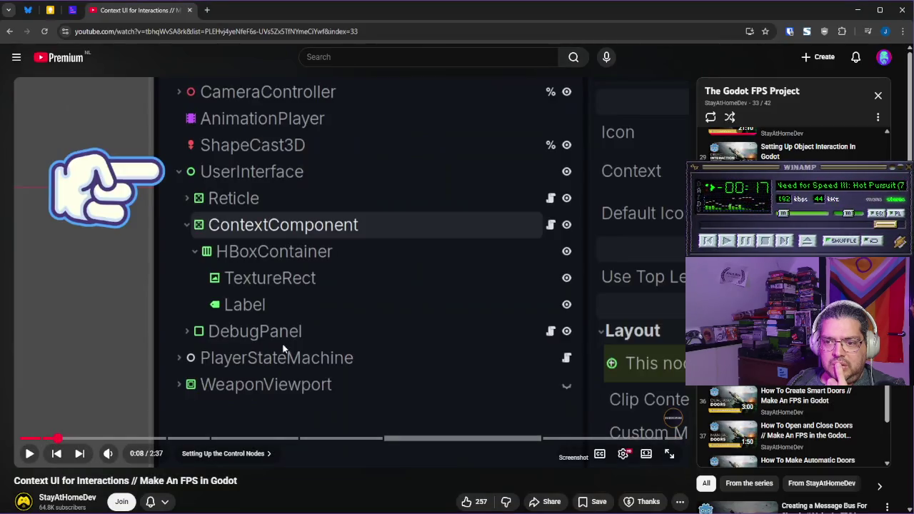
Step: Watch the tutorial's node setup to 0:15, then begin adding a child under UserInterface
left_click(302, 307)
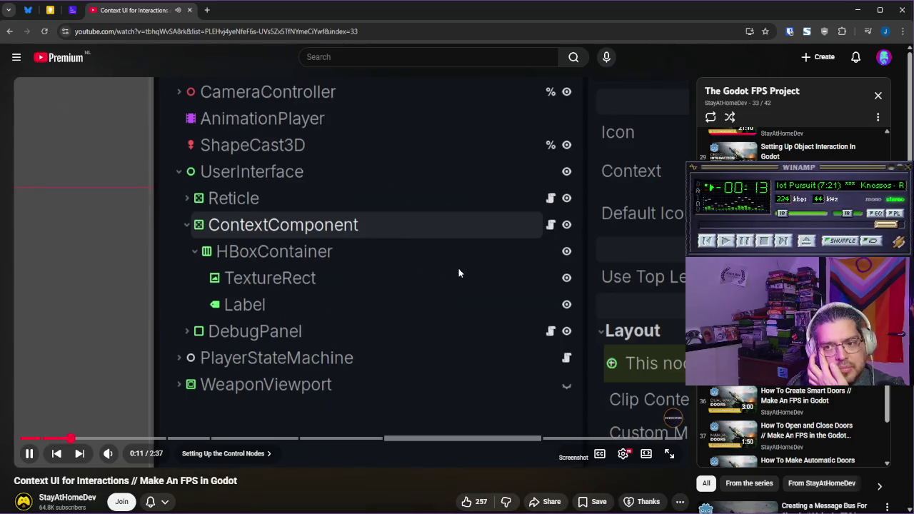
left_click(479, 301)
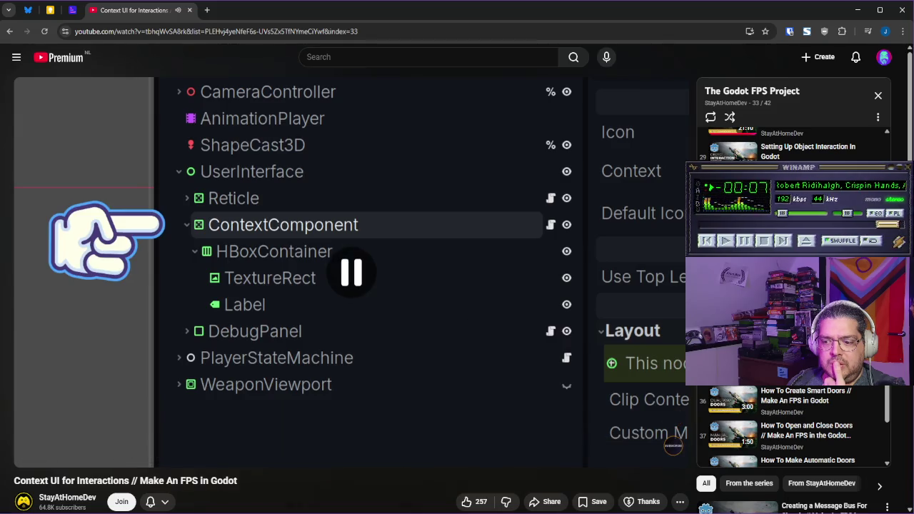
key("alt+Tab")
right_click(52, 172)
left_click(93, 180)
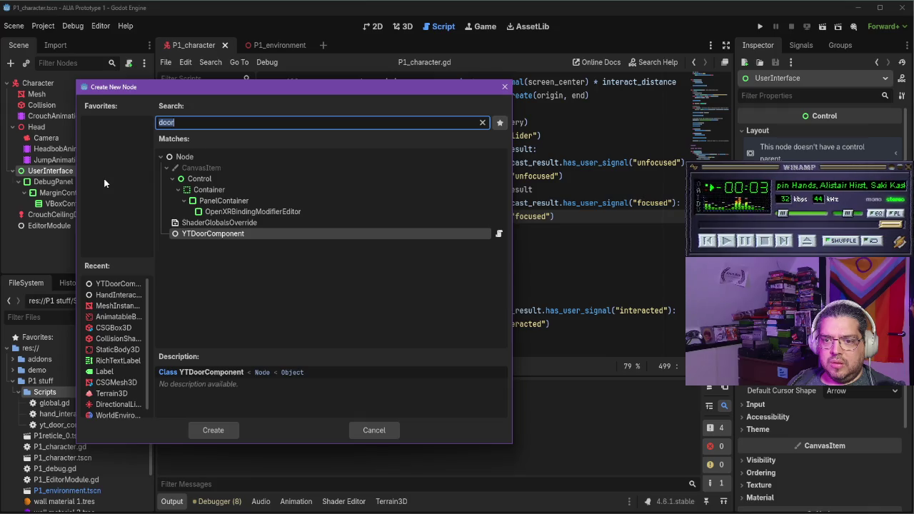
Step: Add a CenterContainer child node under UserInterface and start renaming it
type("center")
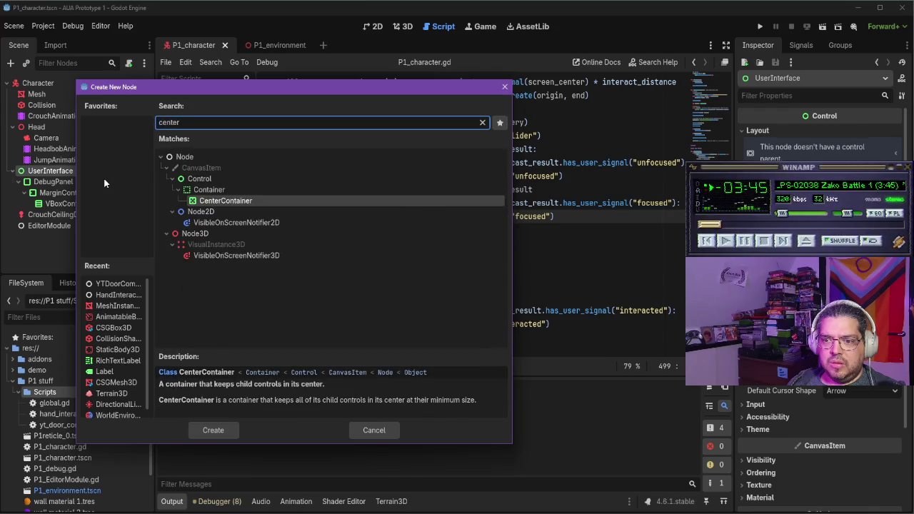
key("Return")
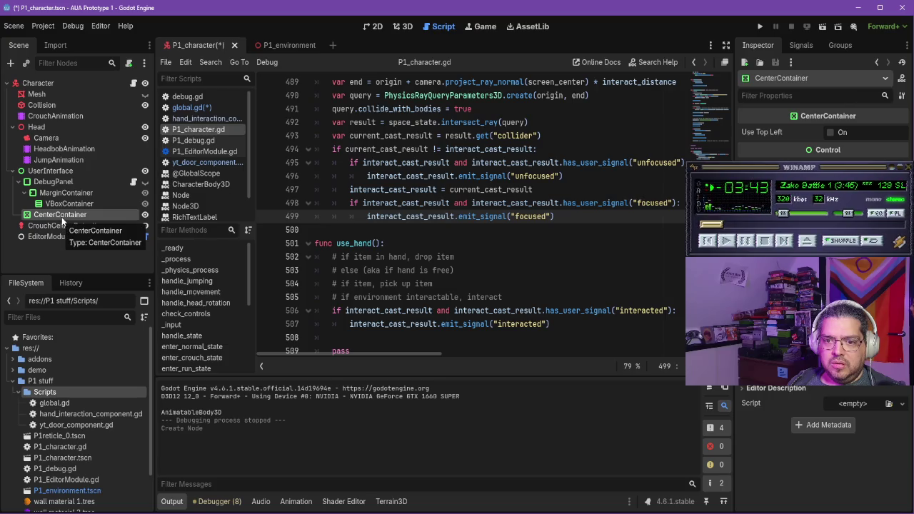
double_click(63, 216)
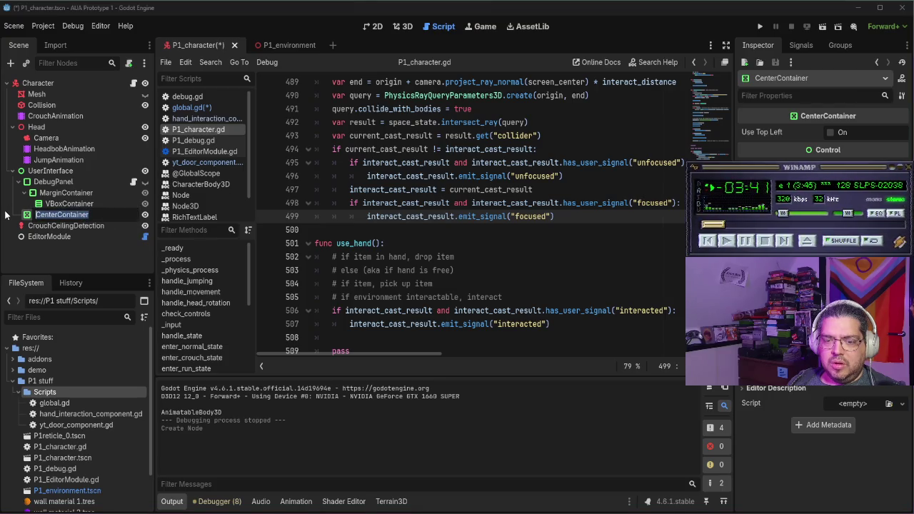
Step: Name the CenterContainer InteractionContext, then check the tutorial before returning to Godot
type("Intera")
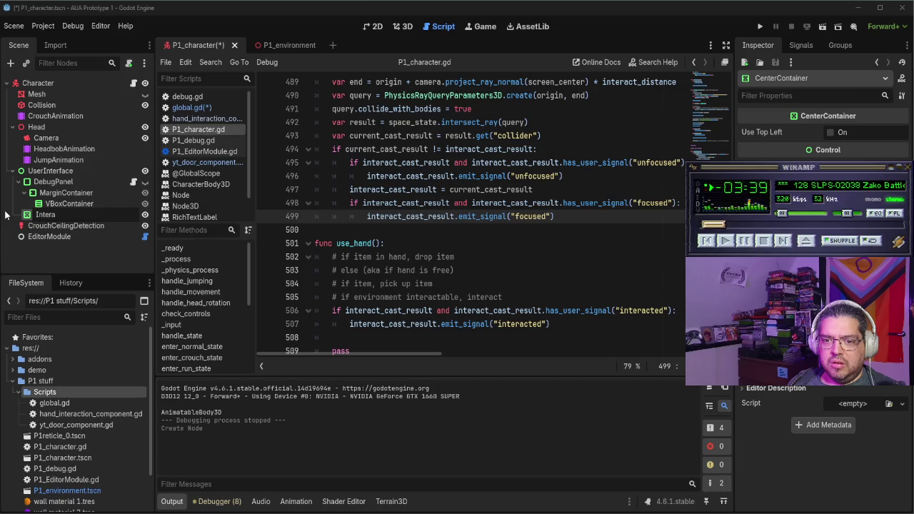
type("ctionContext")
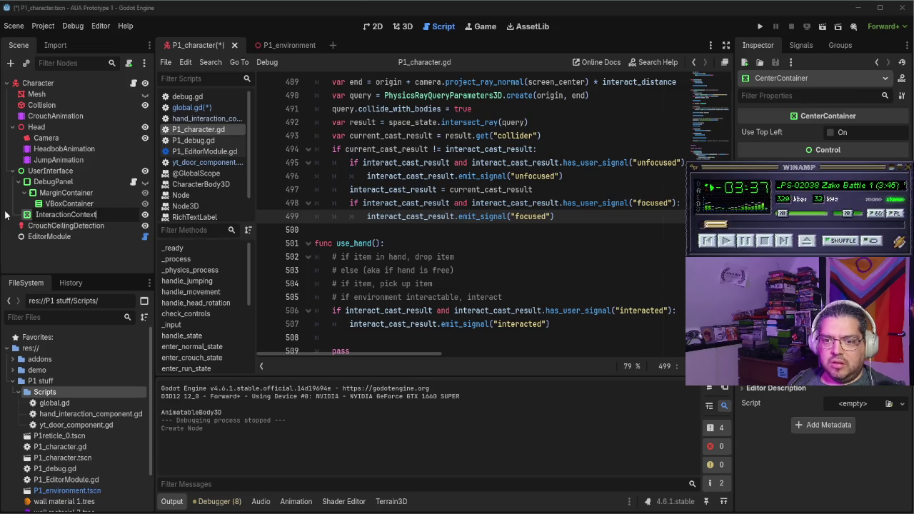
key("Return")
key("alt+Tab")
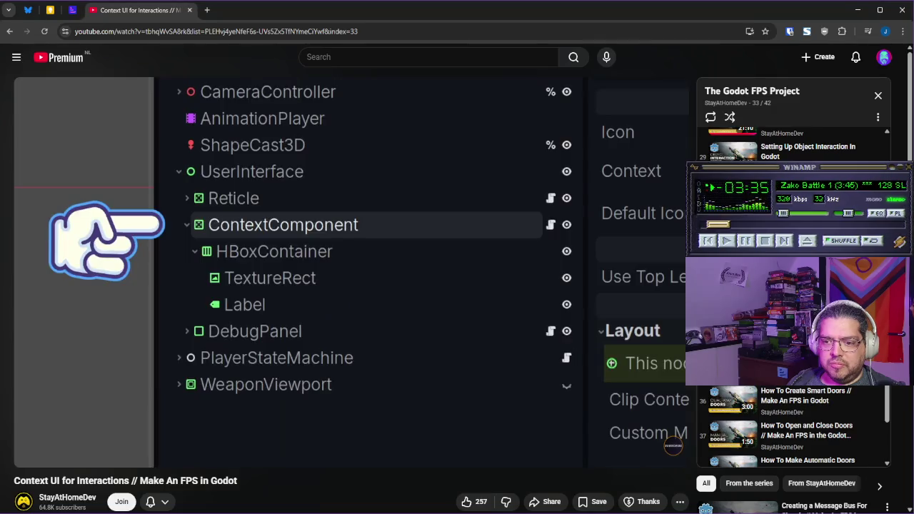
left_click(373, 317)
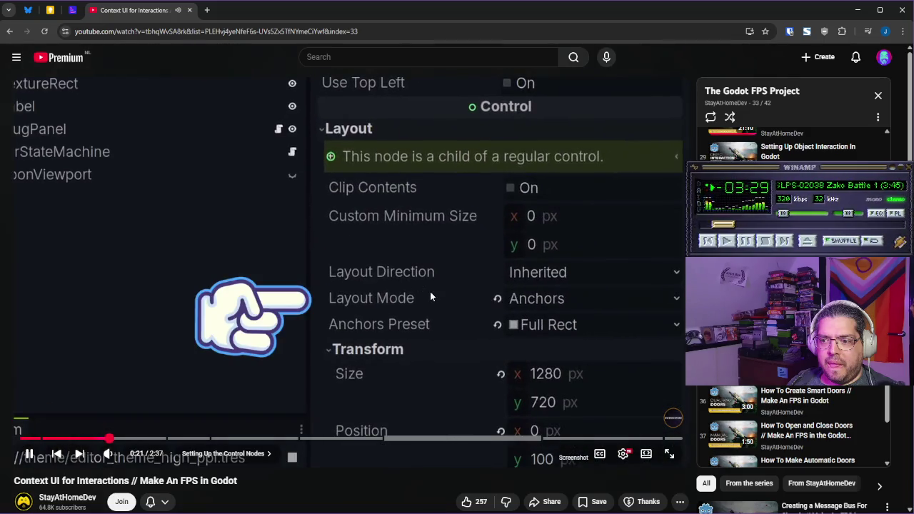
left_click(428, 299)
key("alt+Tab")
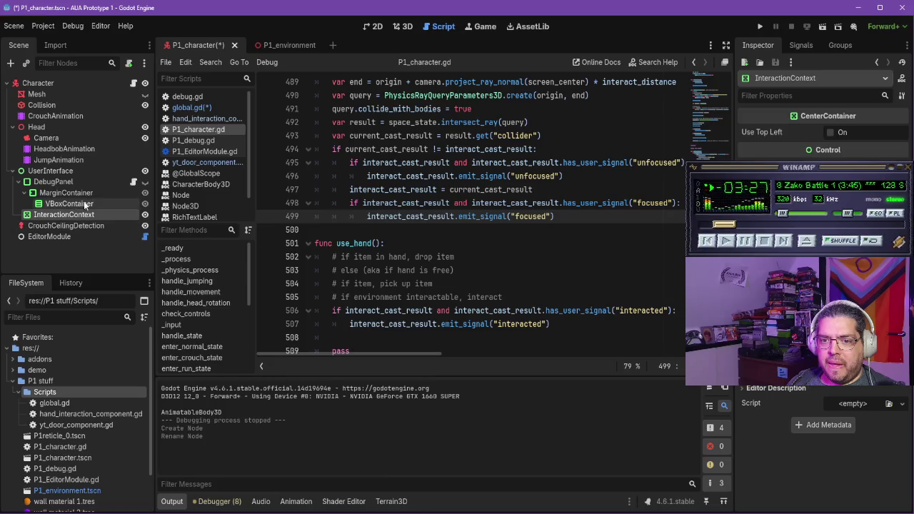
left_click(88, 187)
Step: Attach a new script res://P1 stuff/interaction_context.gd to the InteractionContext node
right_click(86, 214)
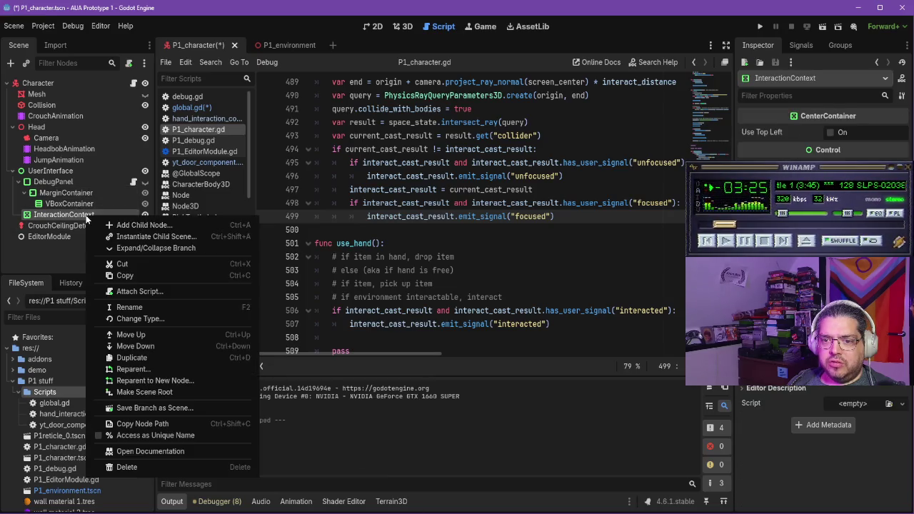
left_click(171, 297)
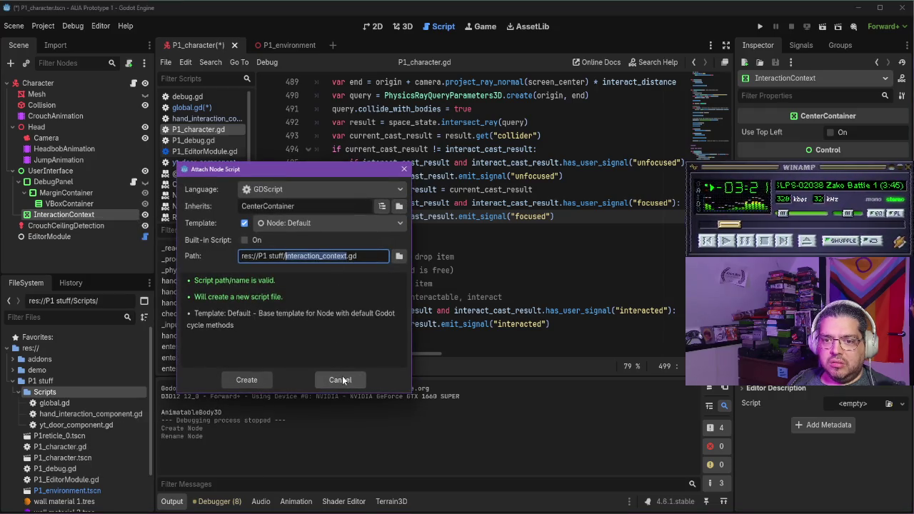
left_click(247, 380)
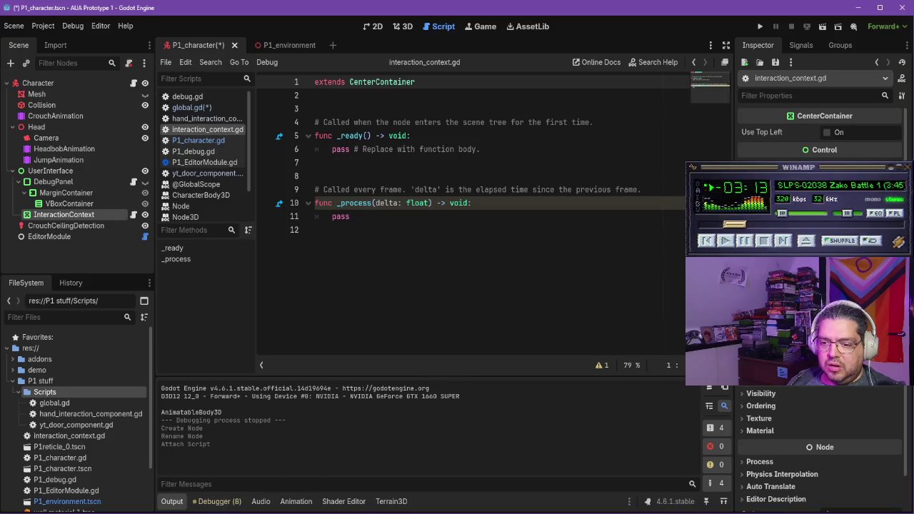
key("alt+Tab")
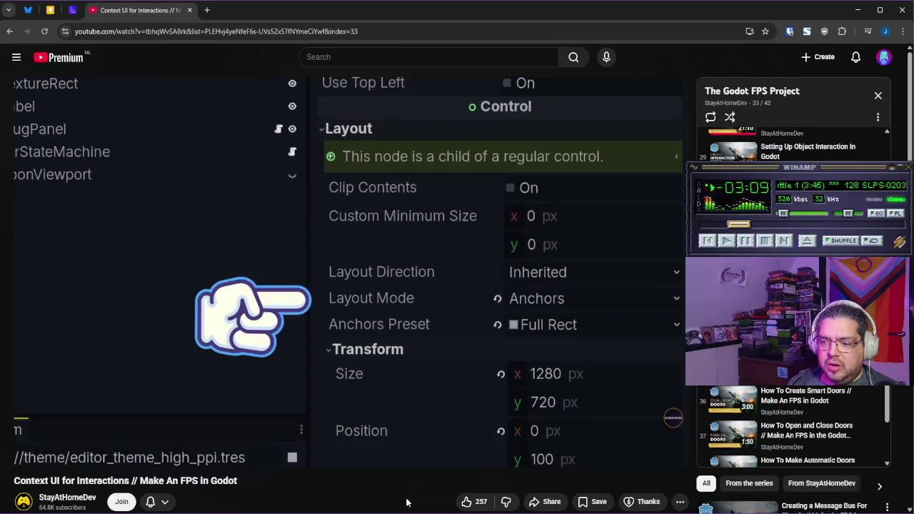
Step: Apply the tutorial's Full Rect anchors preset to InteractionContext
left_click(416, 339)
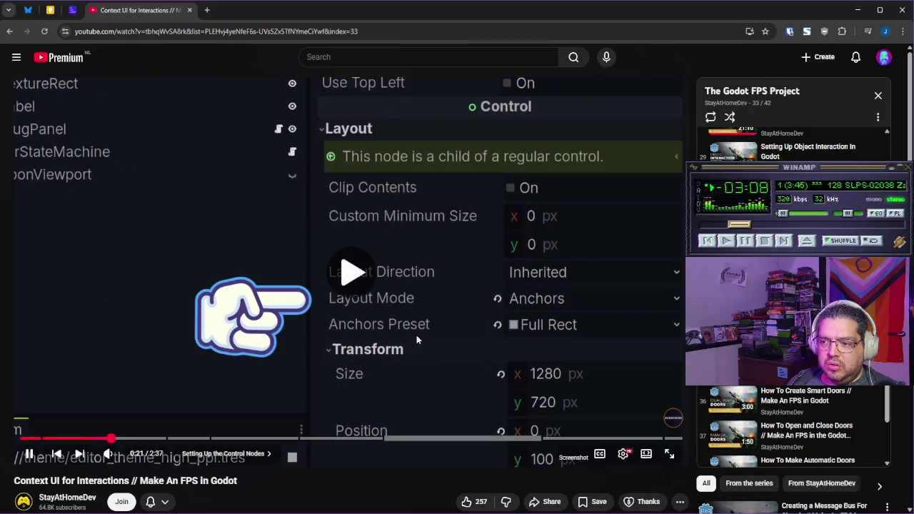
left_click(526, 337)
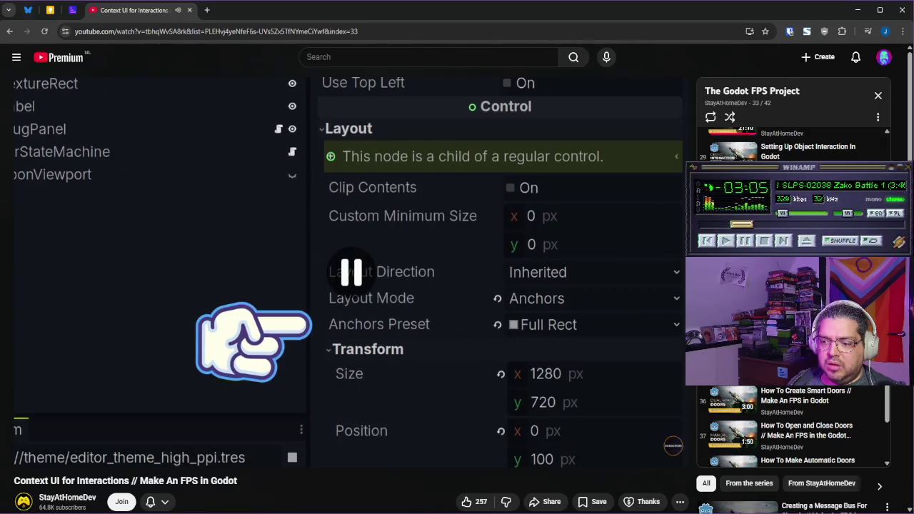
key("alt+Tab")
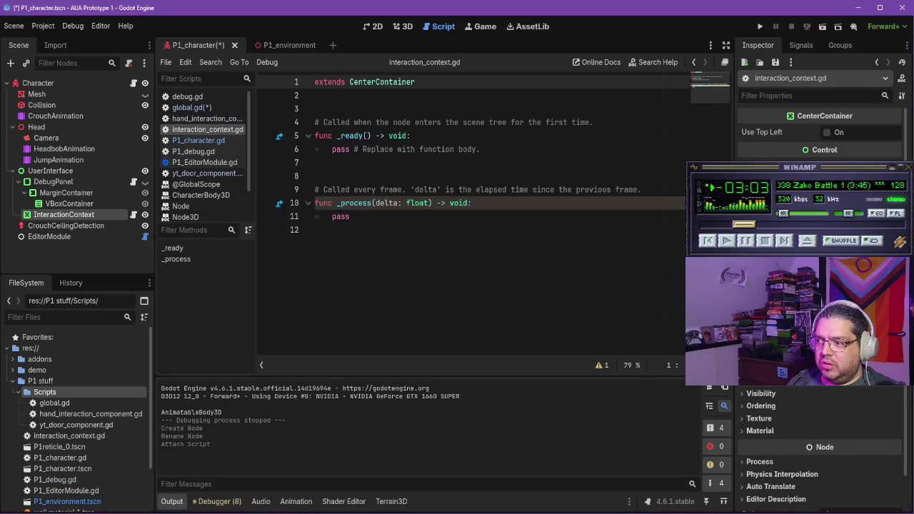
left_click(857, 377)
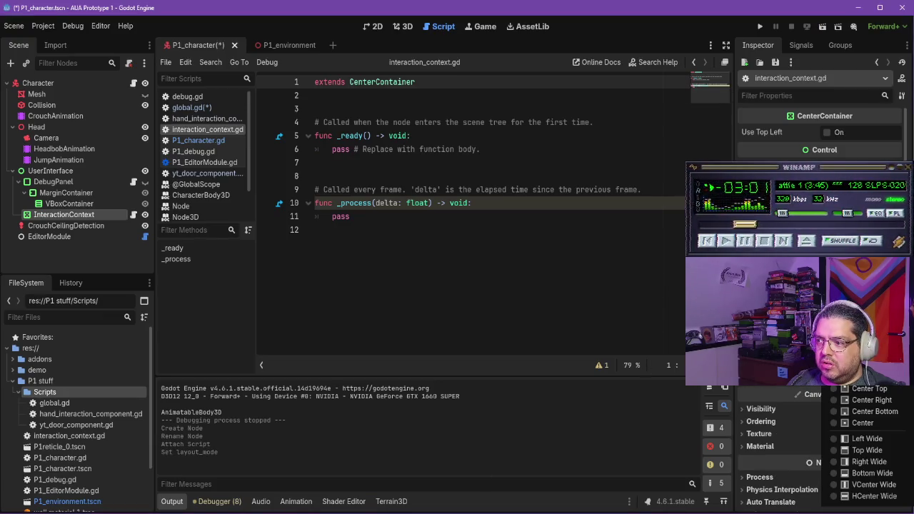
left_click(867, 508)
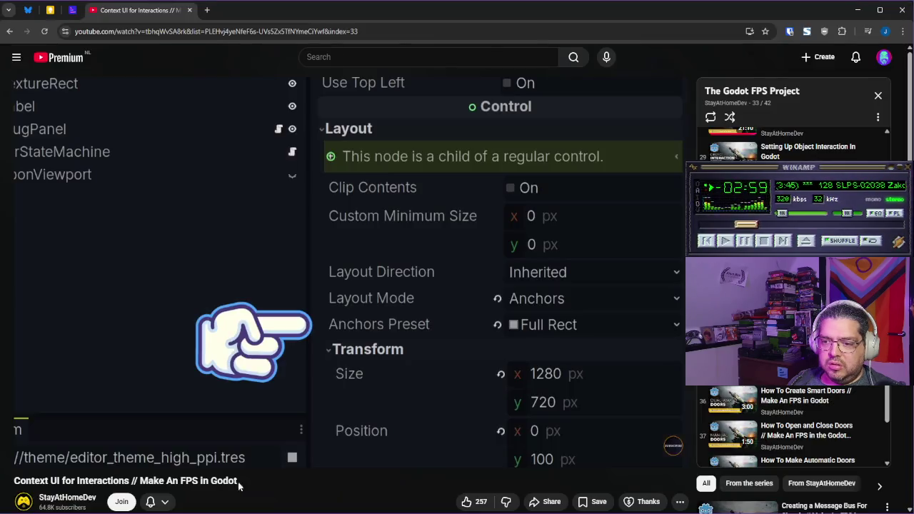
Step: Watch more of the tutorial's layout settings, then bring up InteractionContext's node options
key("alt+Tab")
left_click(344, 325)
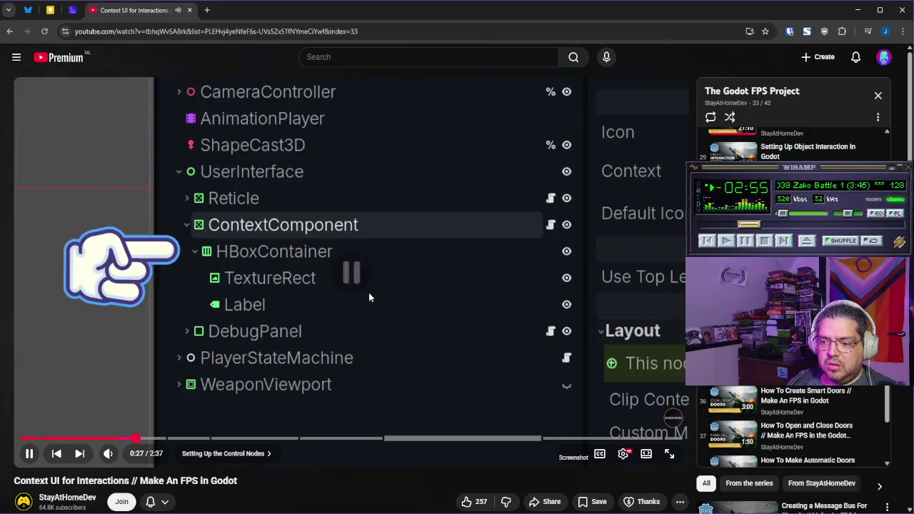
left_click(370, 297)
key("alt+Tab")
right_click(70, 214)
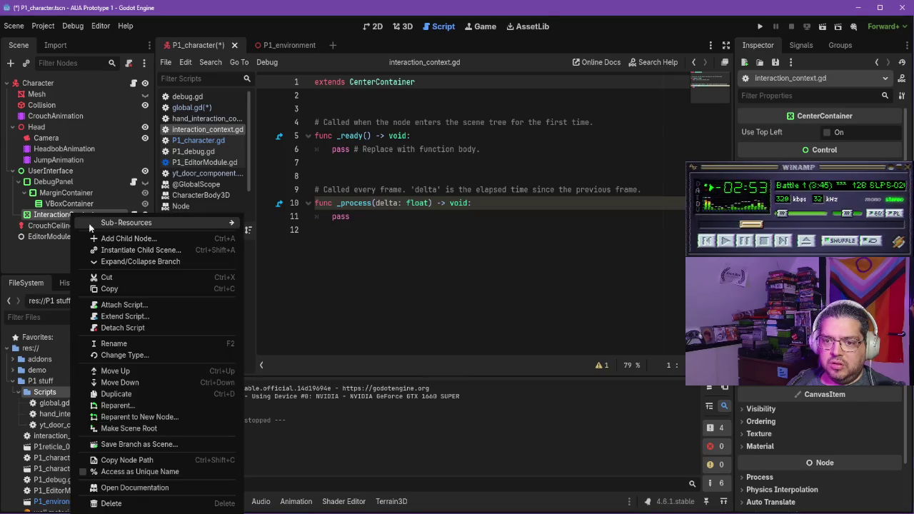
Step: Add an HBoxContainer as a child of InteractionContext
left_click(131, 237)
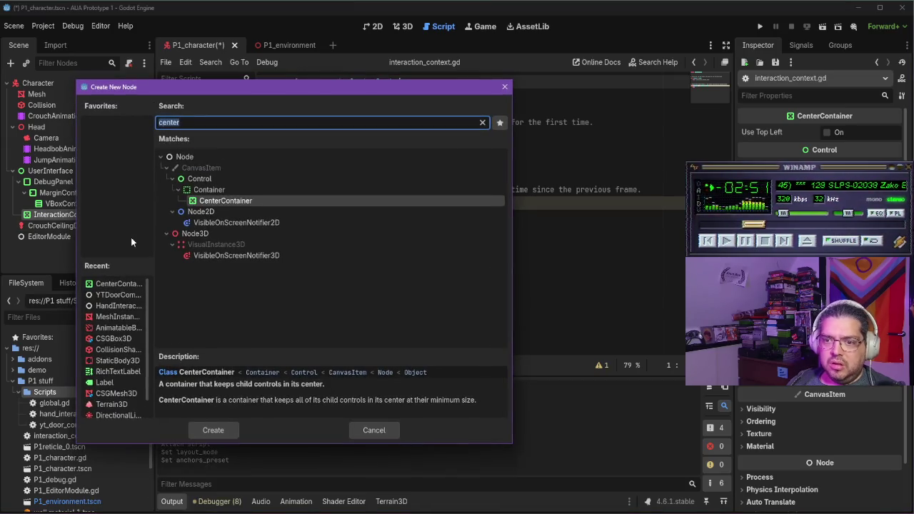
type("hb")
key("Return")
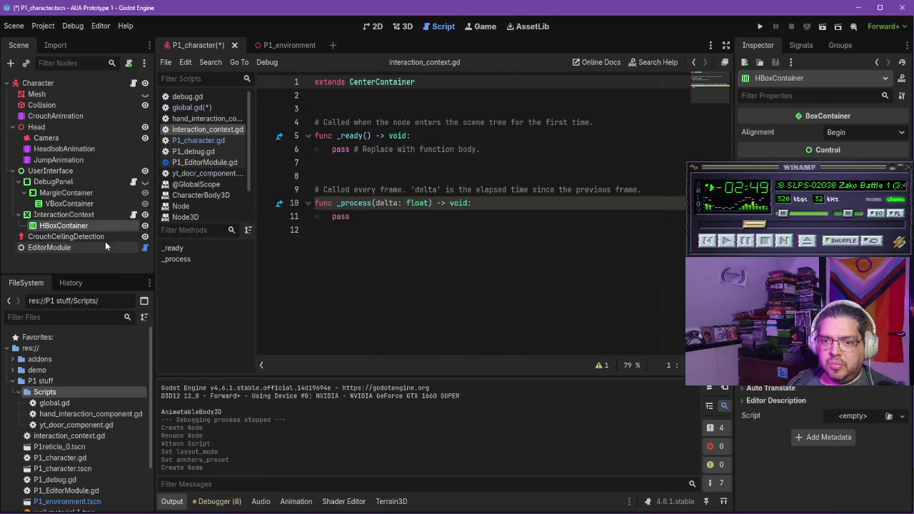
Step: In the 2D view, add a Label node inside the HBoxContainer
left_click(372, 27)
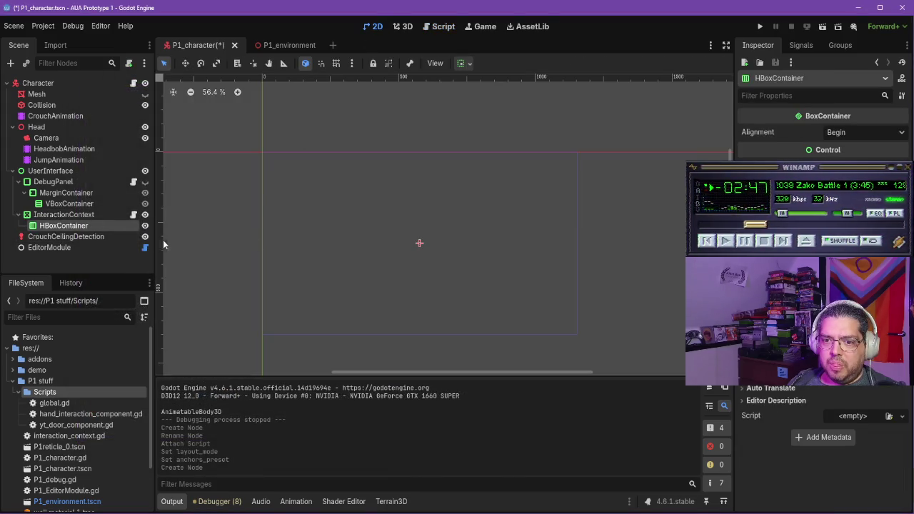
right_click(74, 223)
left_click(86, 235)
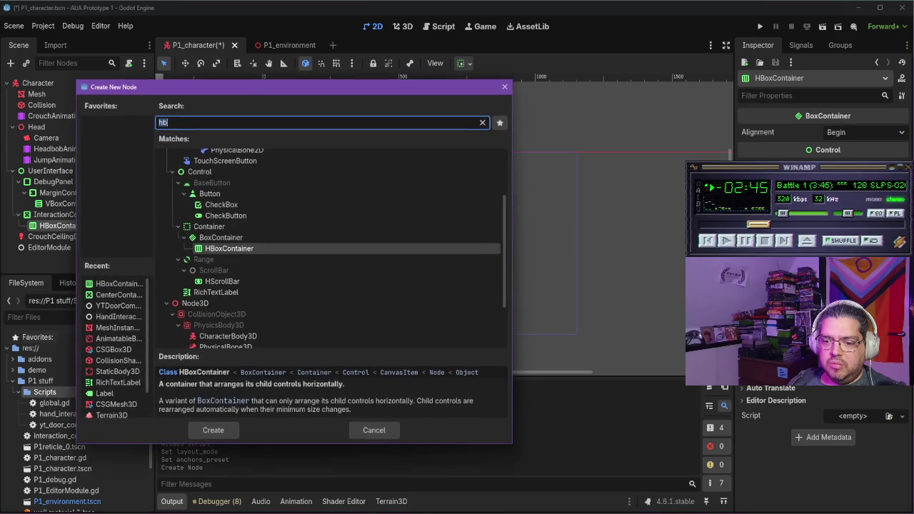
key("alt+Tab")
key("alt+Tab")
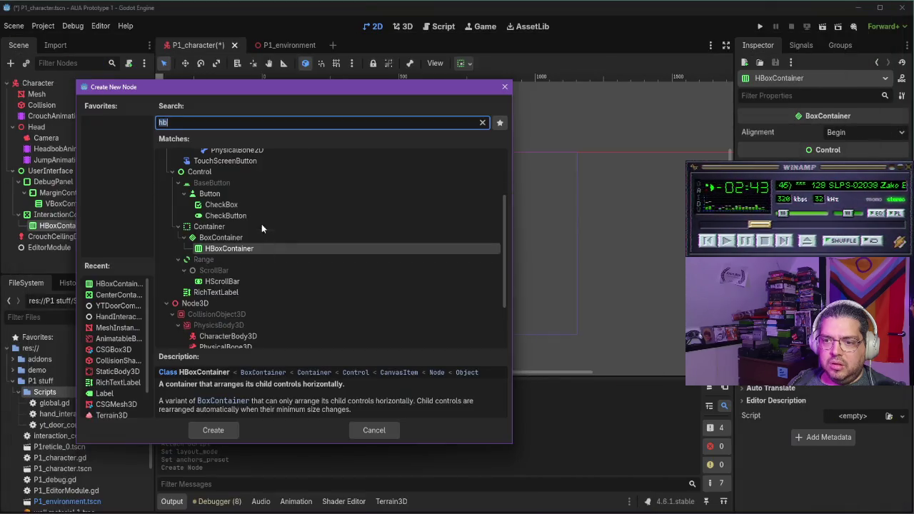
type("Label")
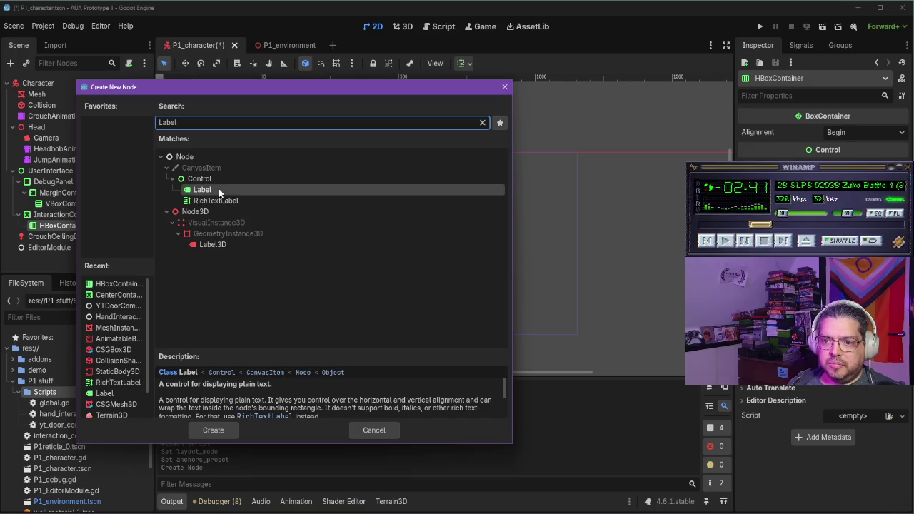
double_click(220, 189)
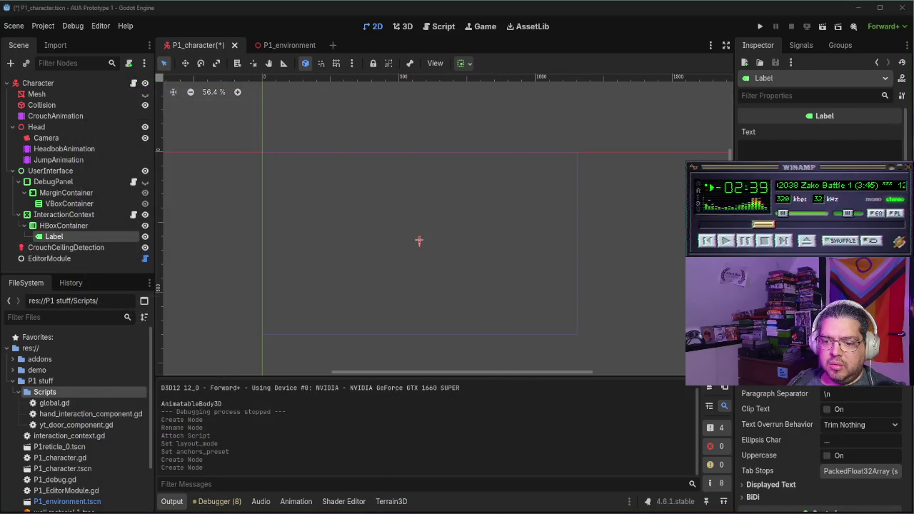
key("alt+Tab")
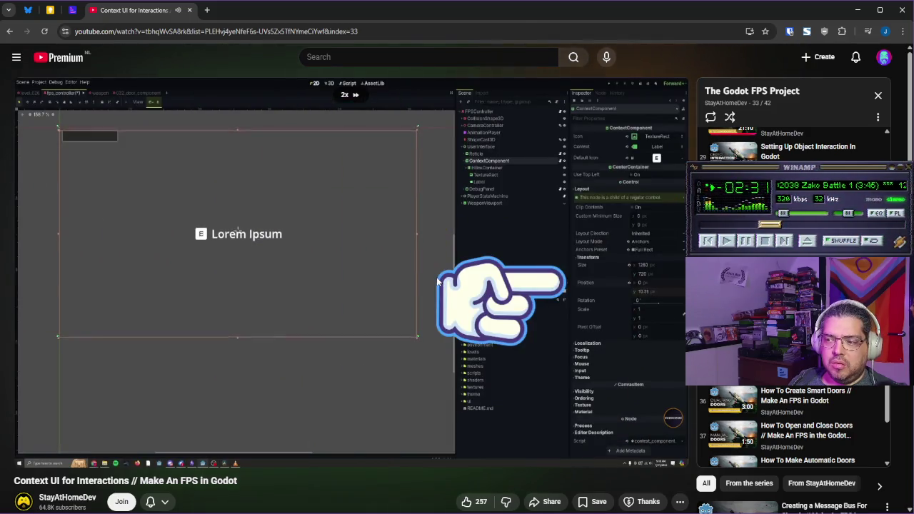
Step: Pause the tutorial at 0:39 in Positioning the Interaction UI and return to P1_character
mouse_move(436, 279)
left_click(436, 394)
mouse_move(422, 511)
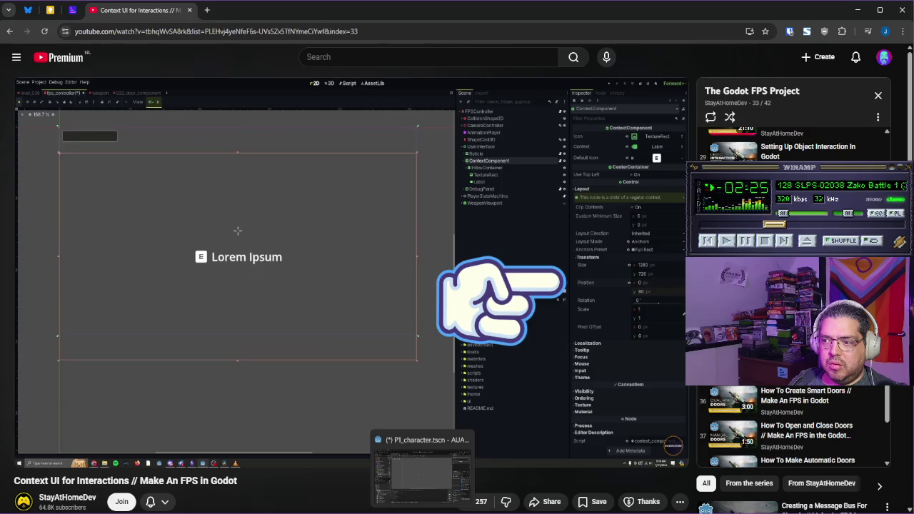
left_click(422, 471)
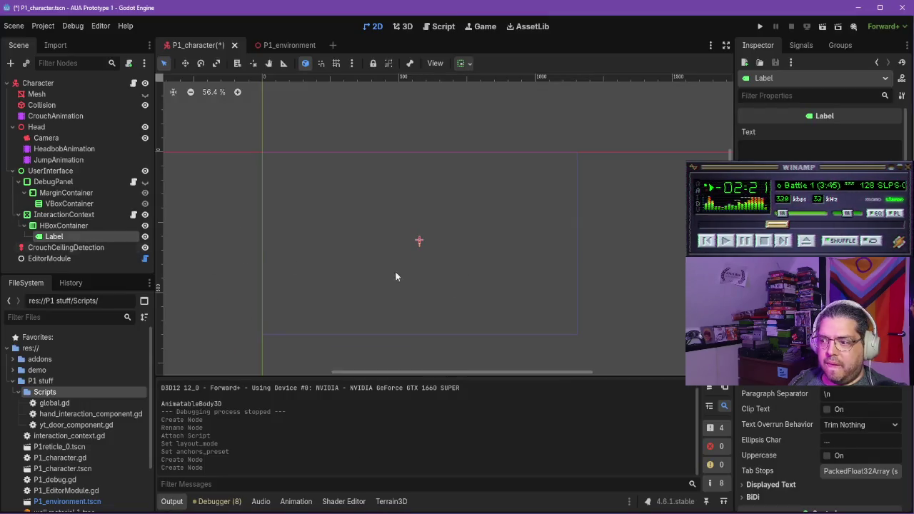
scroll(821, 300, "down", 5)
scroll(821, 429, "down", 2)
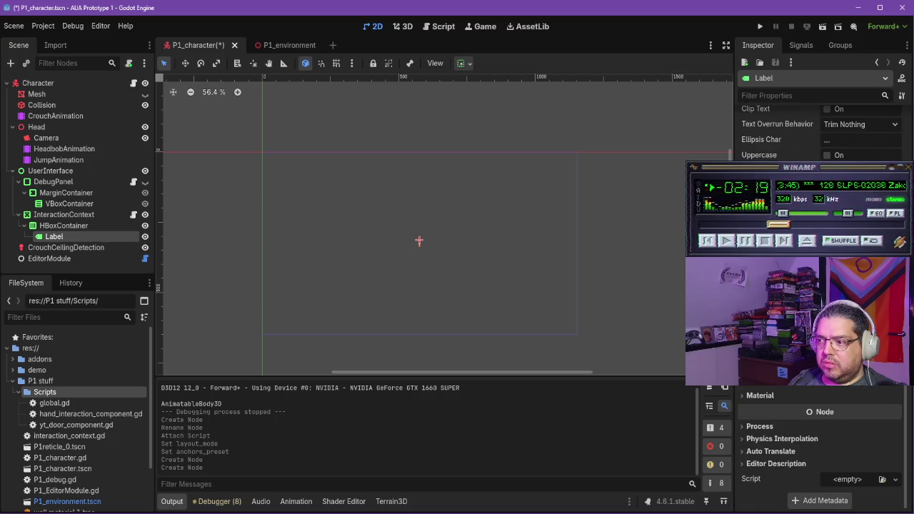
scroll(821, 443, "up", 3)
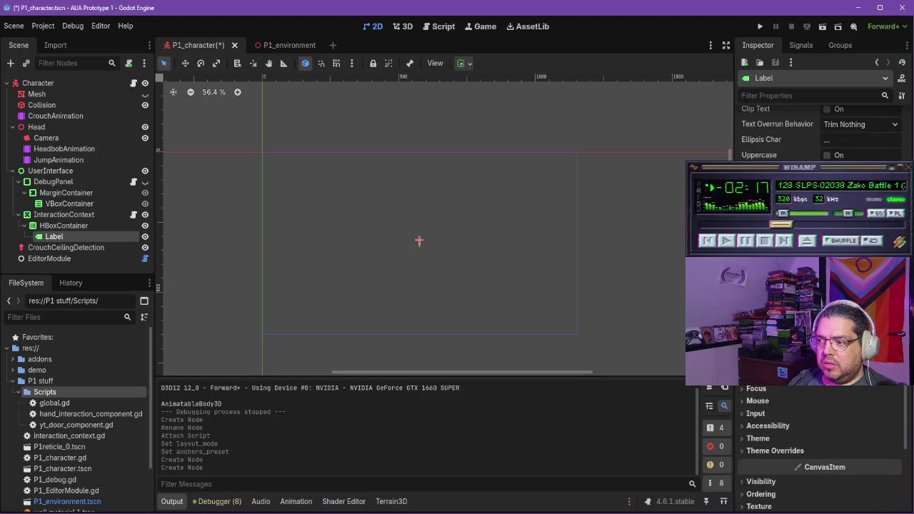
scroll(821, 443, "up", 3)
scroll(821, 443, "down", 2)
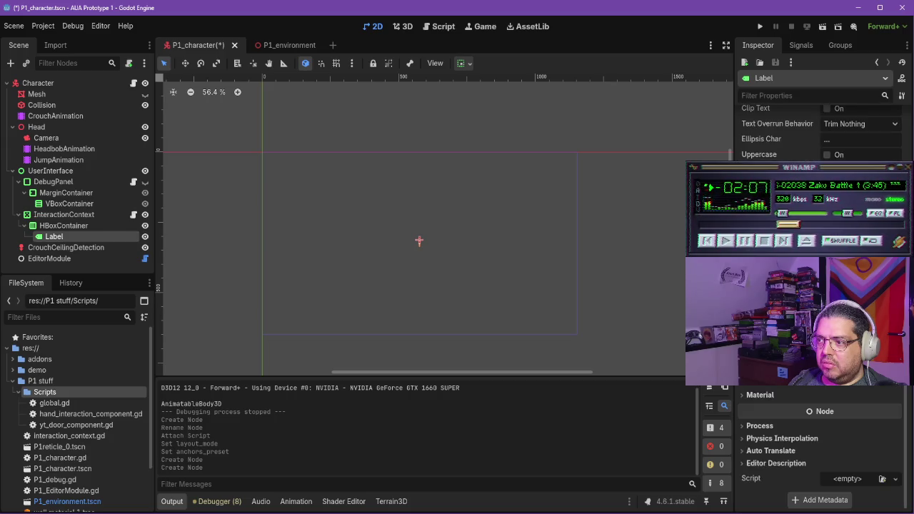
Step: Check the tutorial, then drag the selected InteractionContext box slightly lower and resume the video
left_click(84, 216)
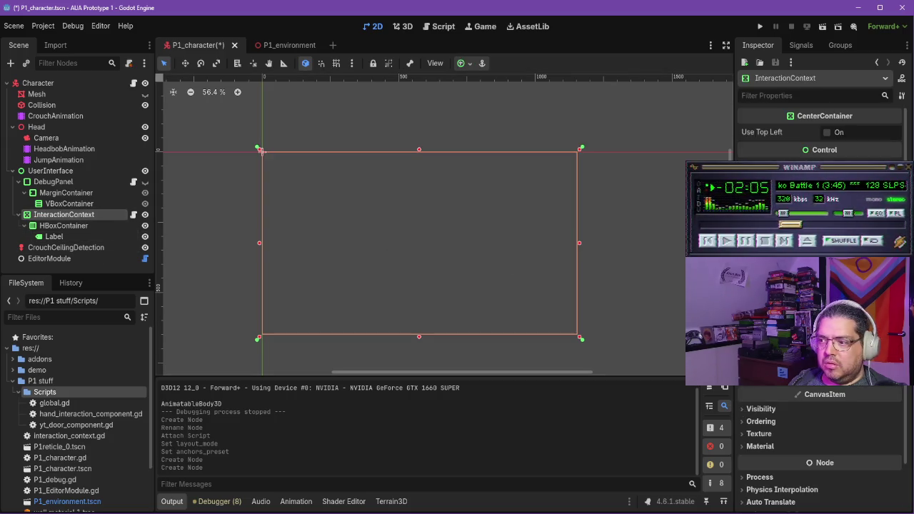
key("alt+Tab")
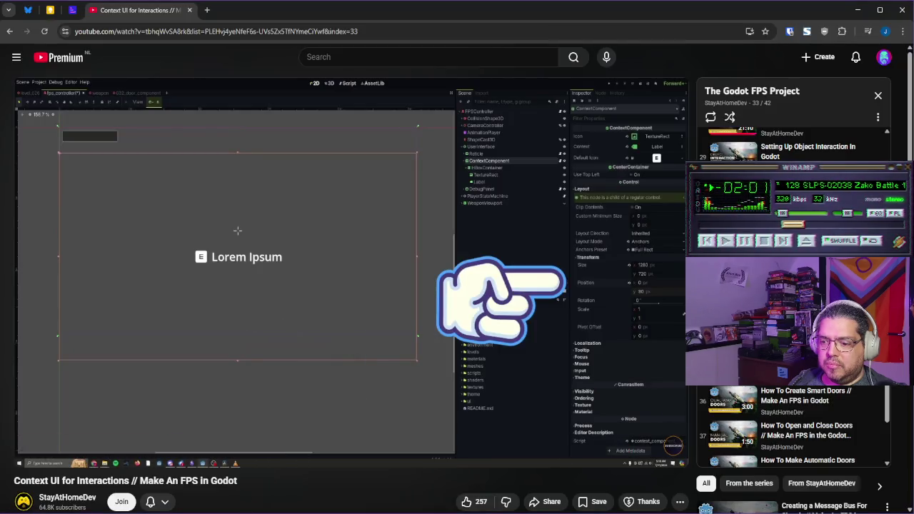
key("alt+Tab")
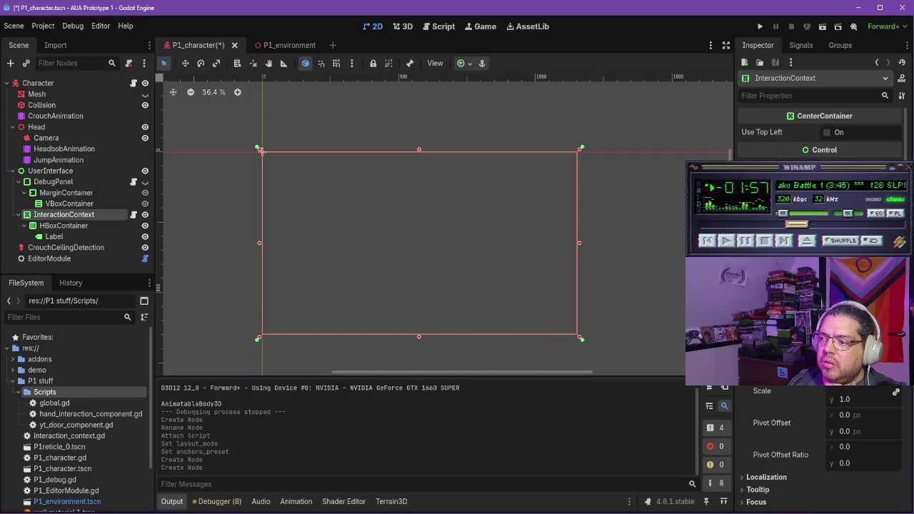
left_click_drag(261, 152, 262, 157)
key("alt+Tab")
left_click(370, 315)
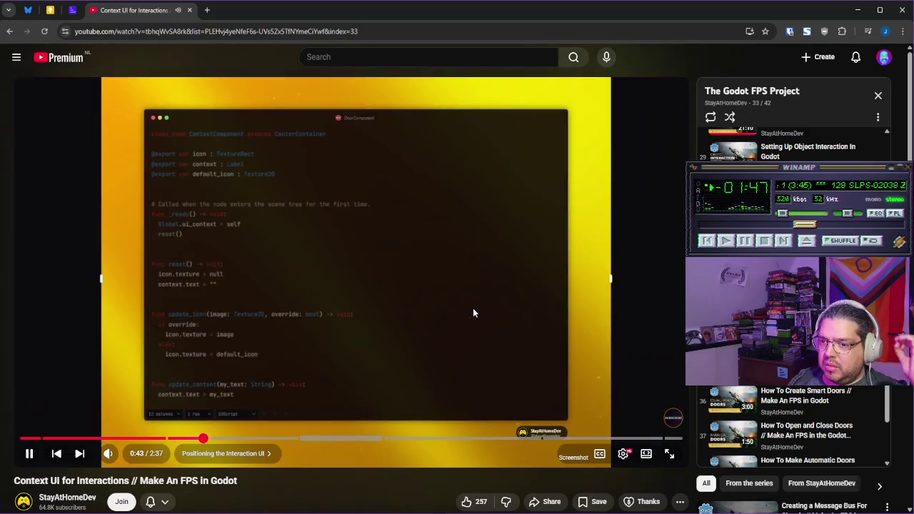
Step: Pause the tutorial at 0:44 on the ContextComponent script, close its tab, and return to Godot
left_click(441, 283)
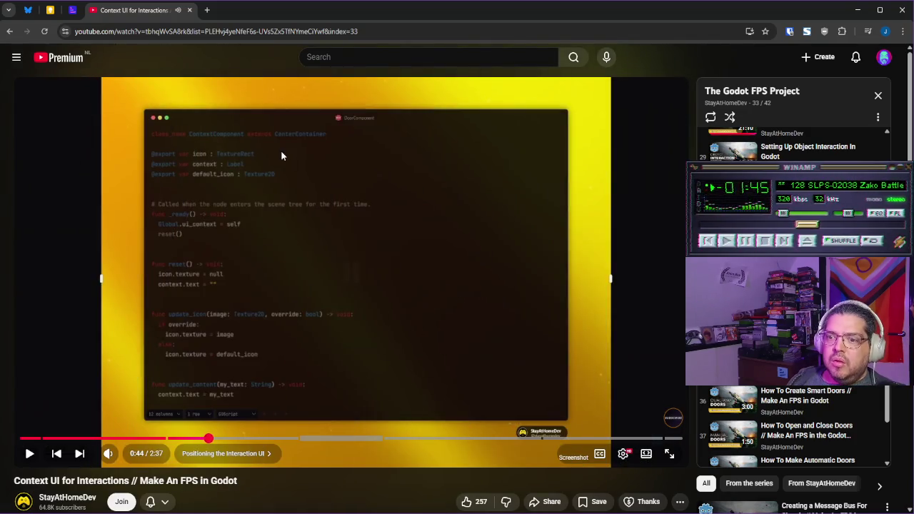
middle_click(152, 15)
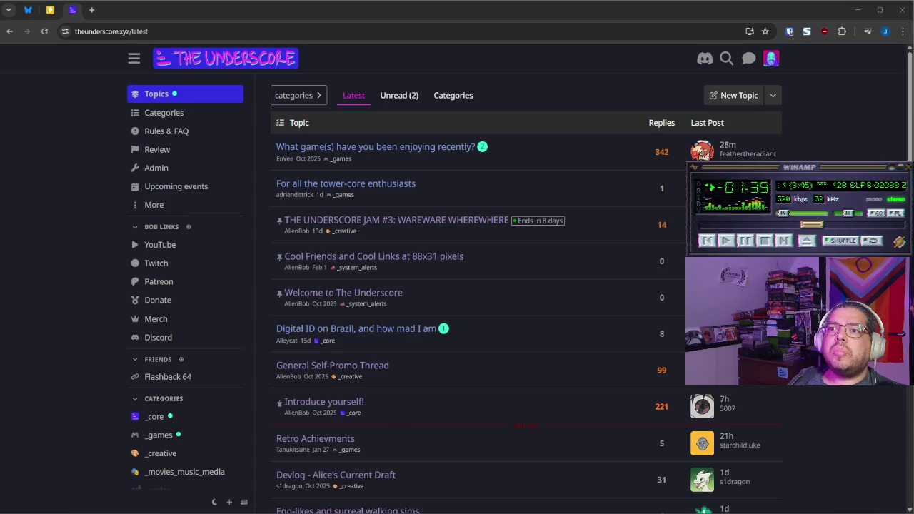
key("alt+Tab")
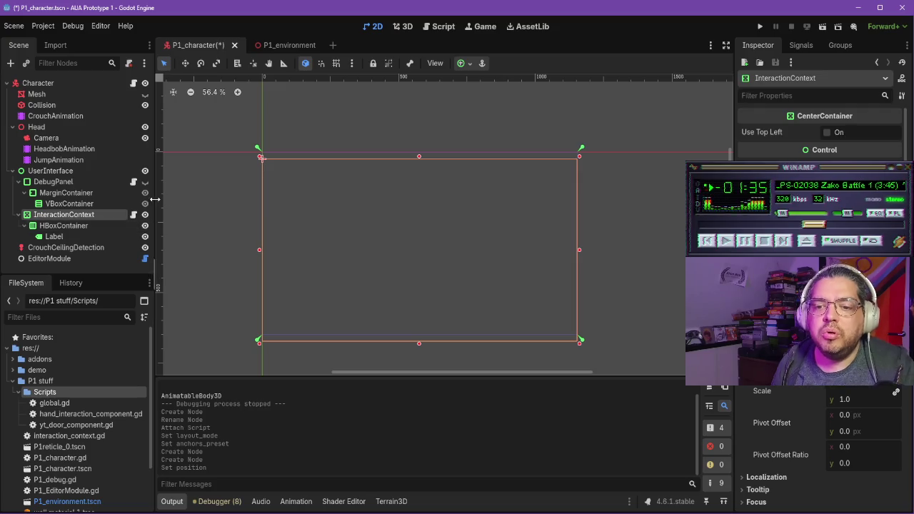
Step: In interaction_context.gd, add 'class_name InteractionContext' on line 1
left_click(133, 214)
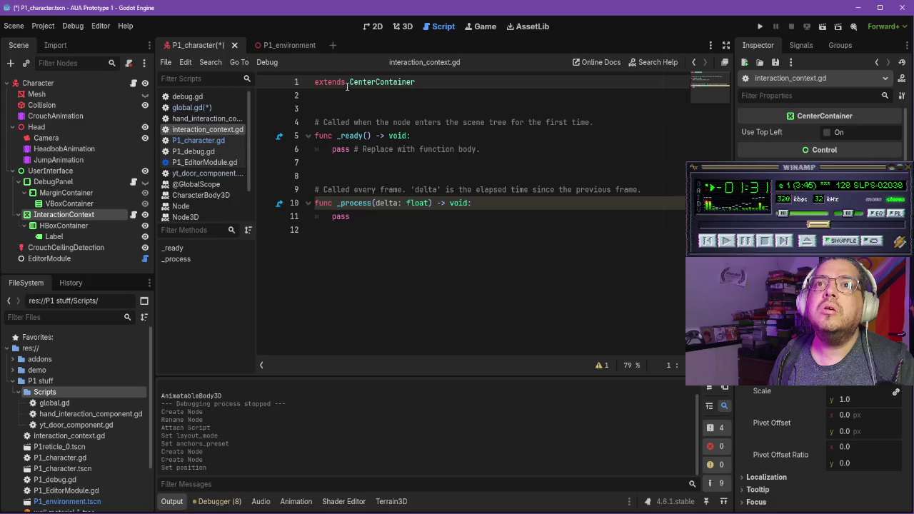
left_click(347, 84)
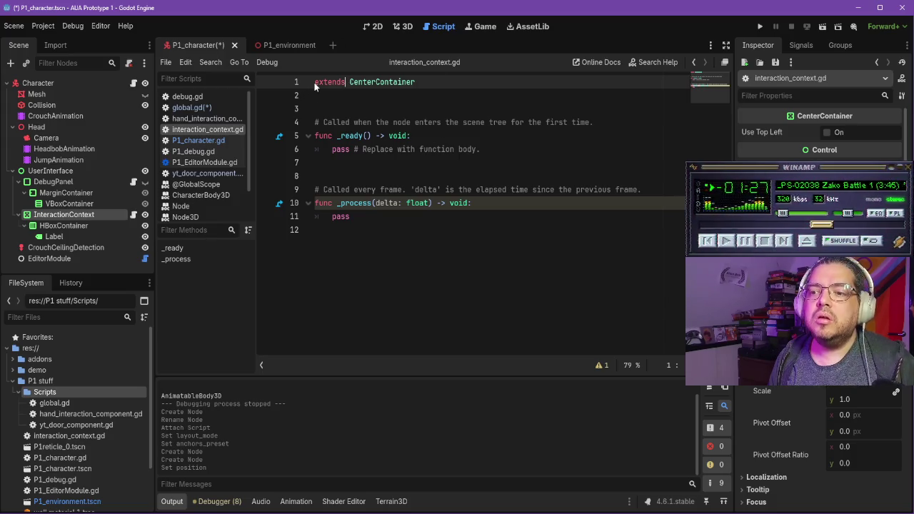
key("Home")
type("class")
key("BackSpace")
type("_name InteractionContext")
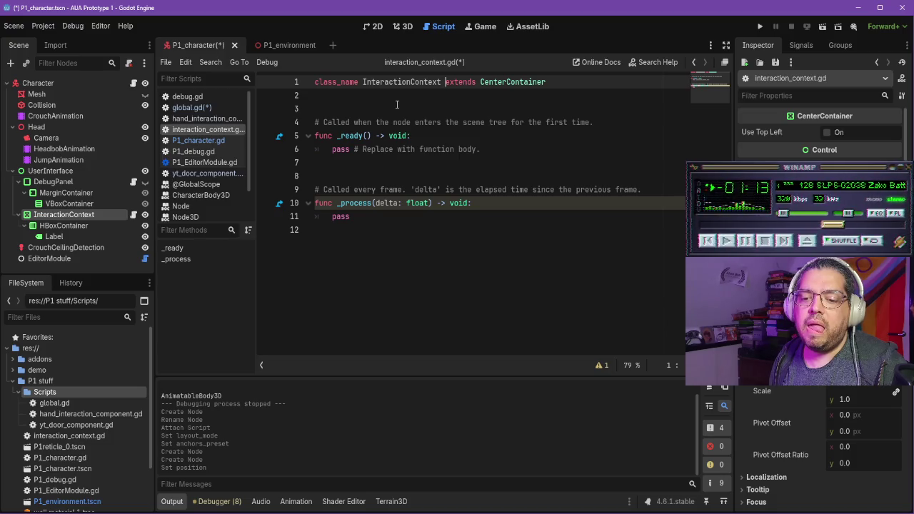
left_click(415, 107)
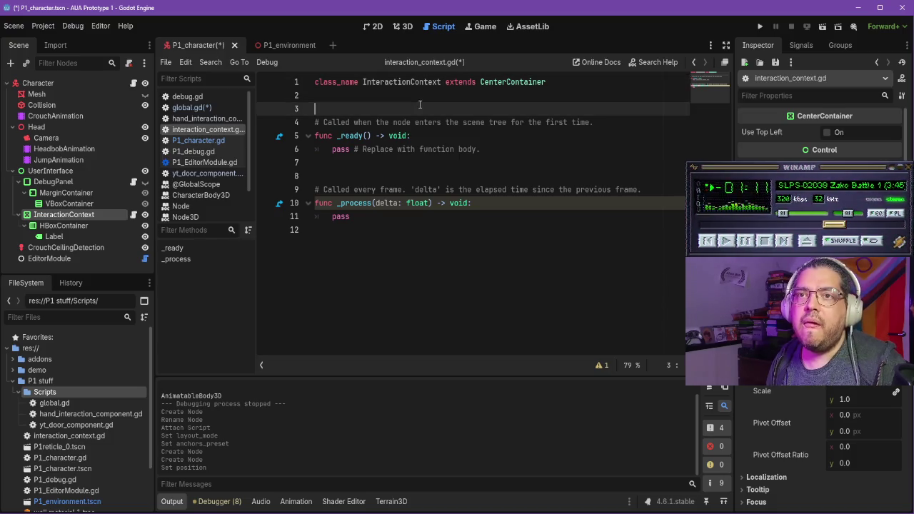
left_click(422, 101)
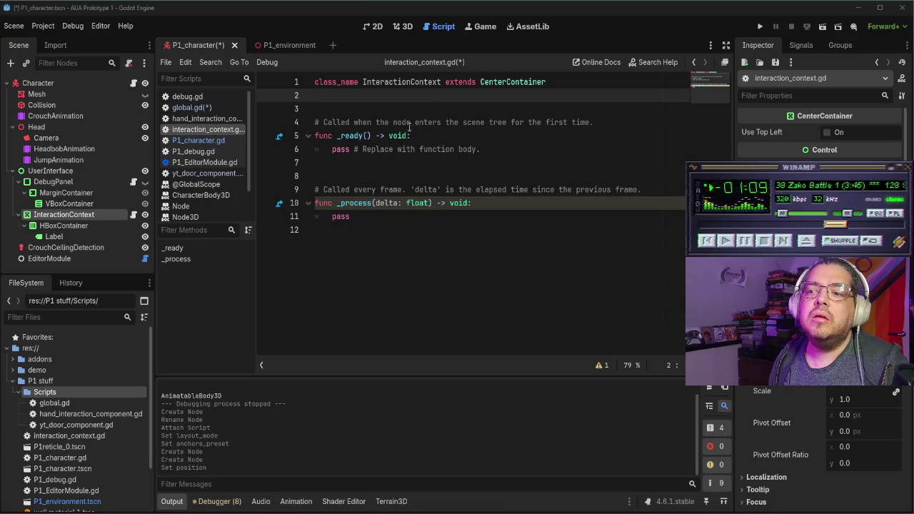
left_click(367, 107)
left_click(368, 100)
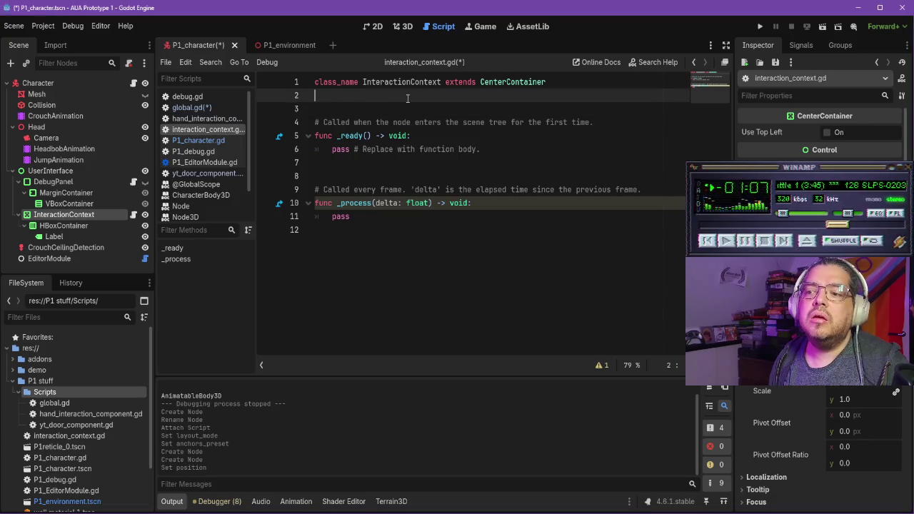
key("Return")
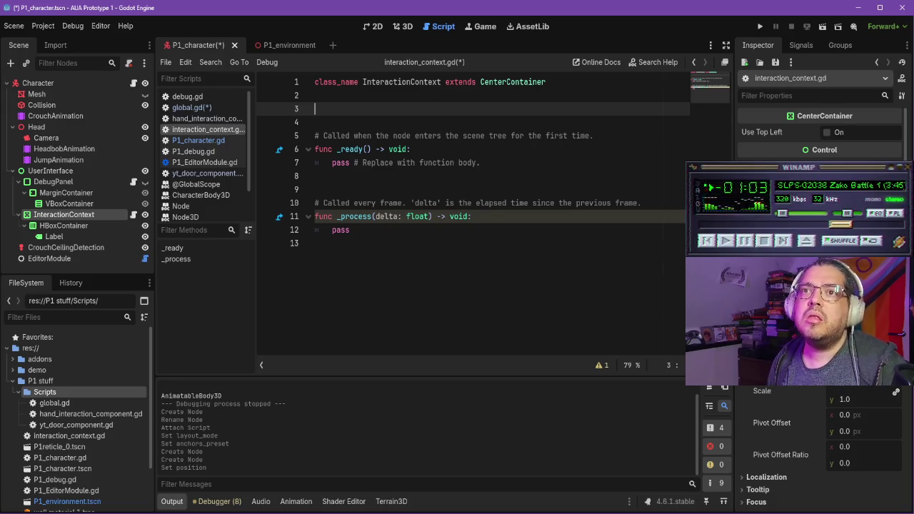
left_click(351, 104)
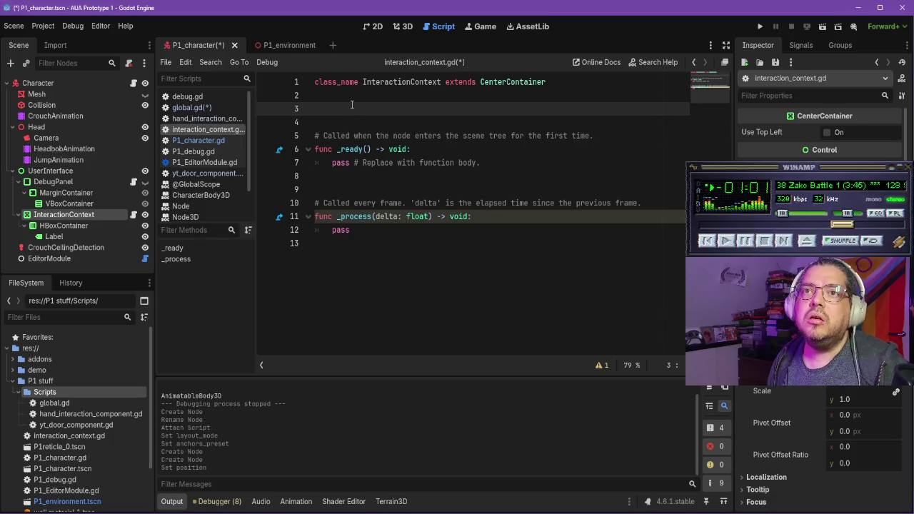
type("@export var ic")
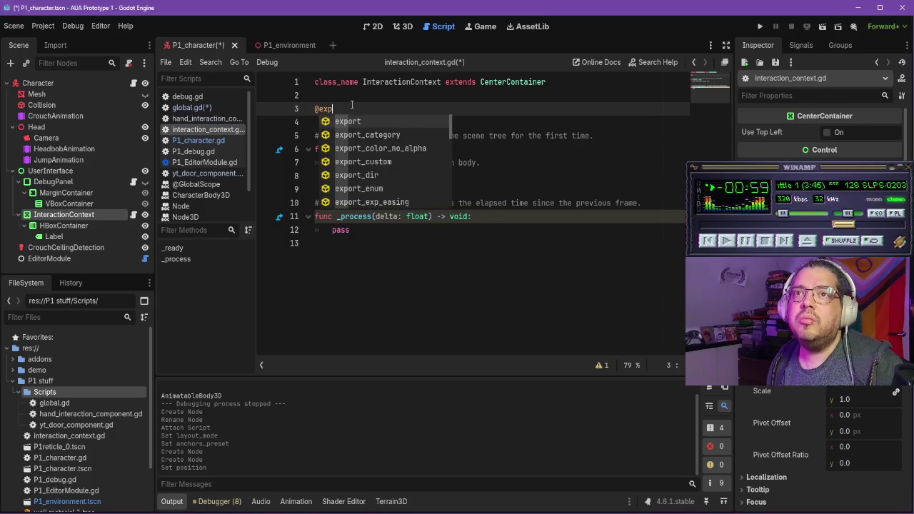
type("on : TextureRe")
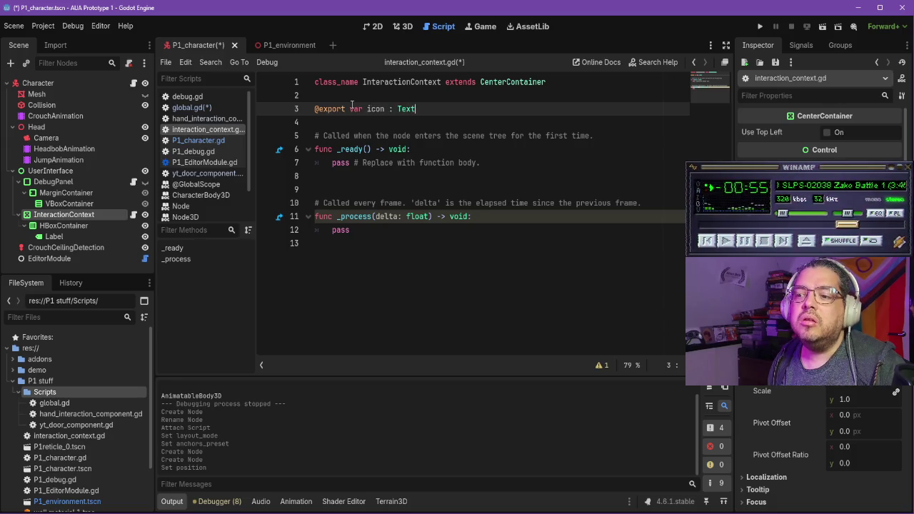
key("Return")
key("Return")
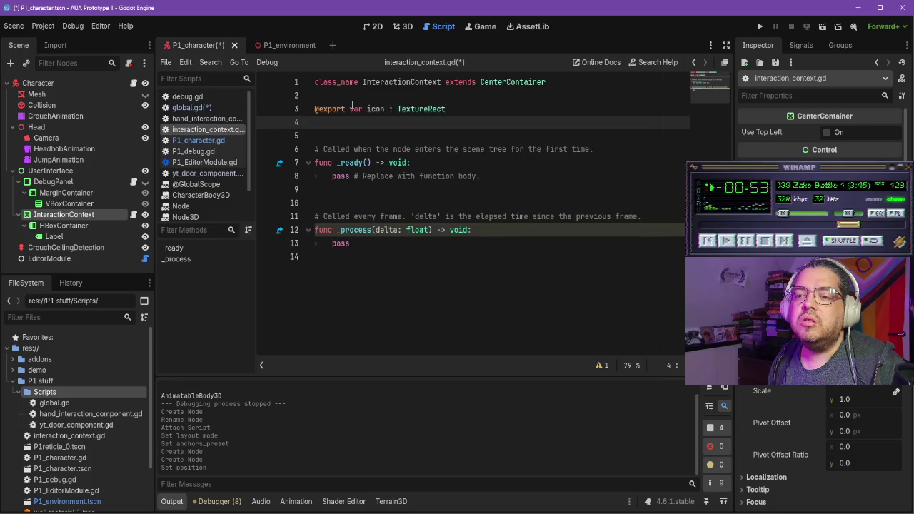
type("@expor")
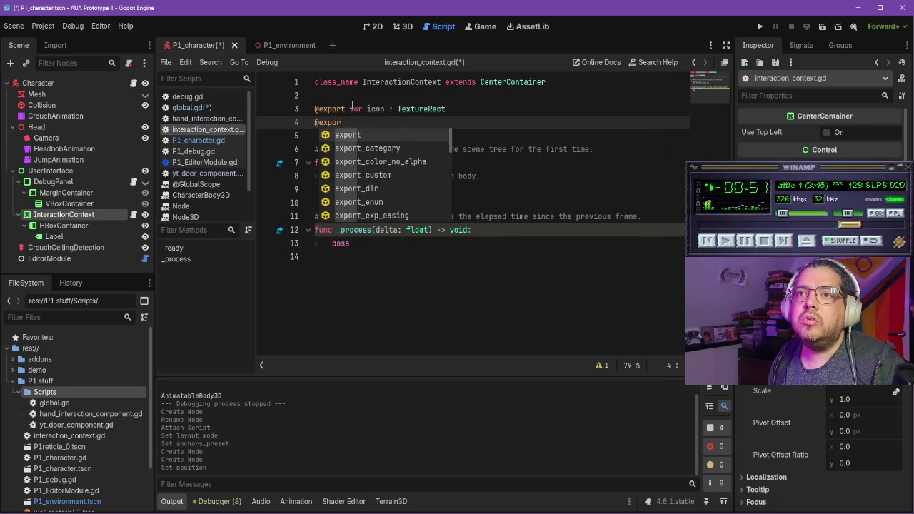
type("t var context ")
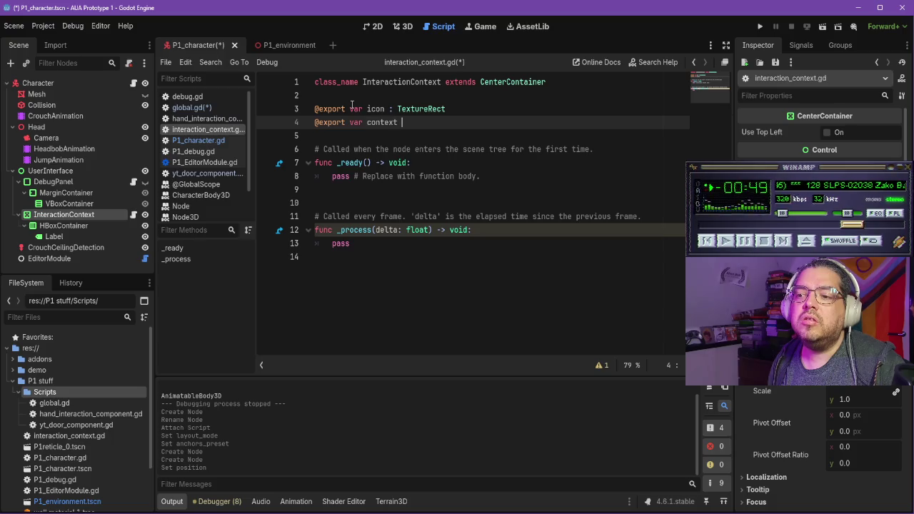
type(": Label")
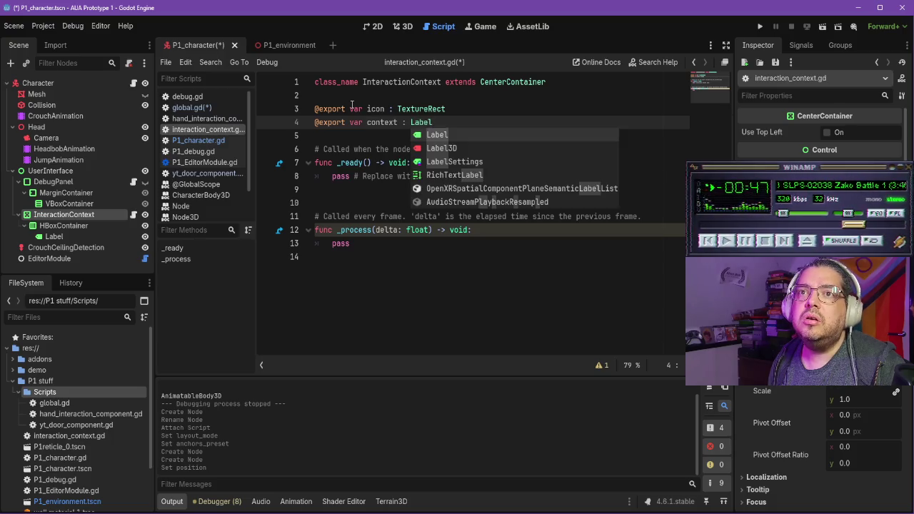
left_click(381, 133)
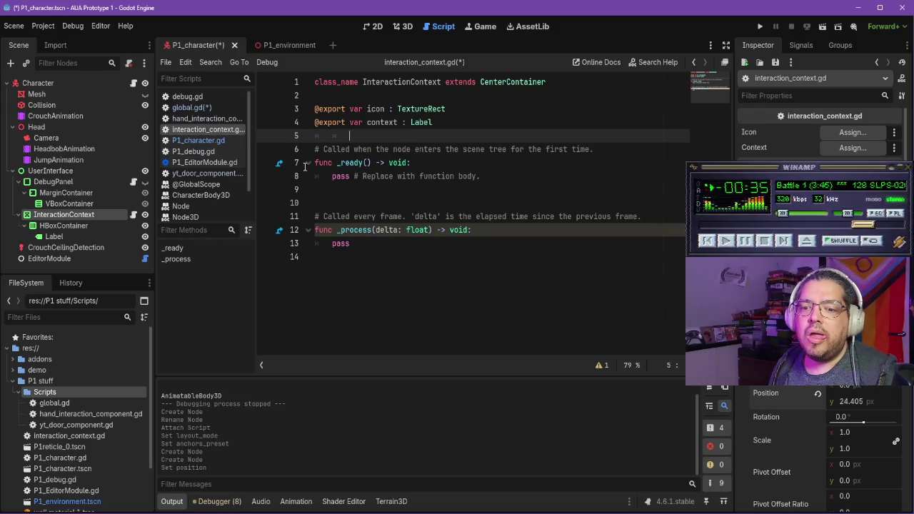
Step: Try the node picker for the new context property in the Inspector, then dismiss it
left_click(413, 149)
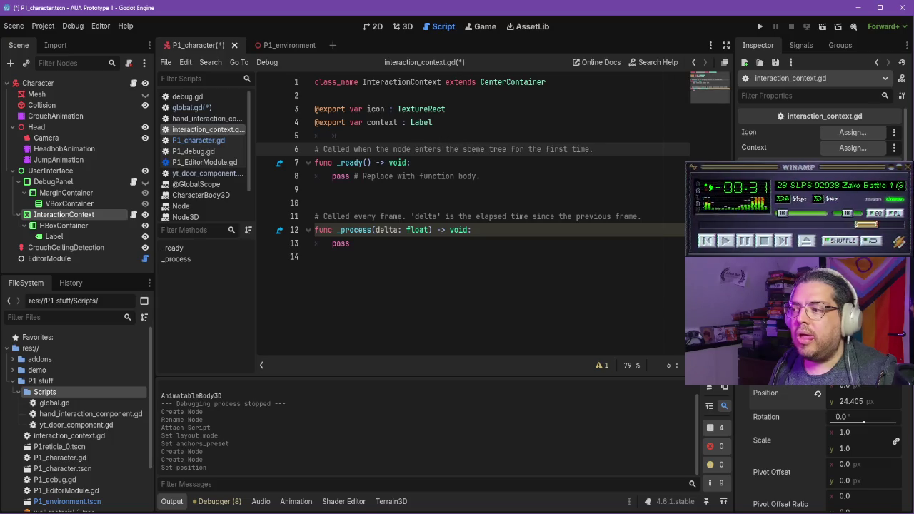
left_click(864, 152)
key("Escape")
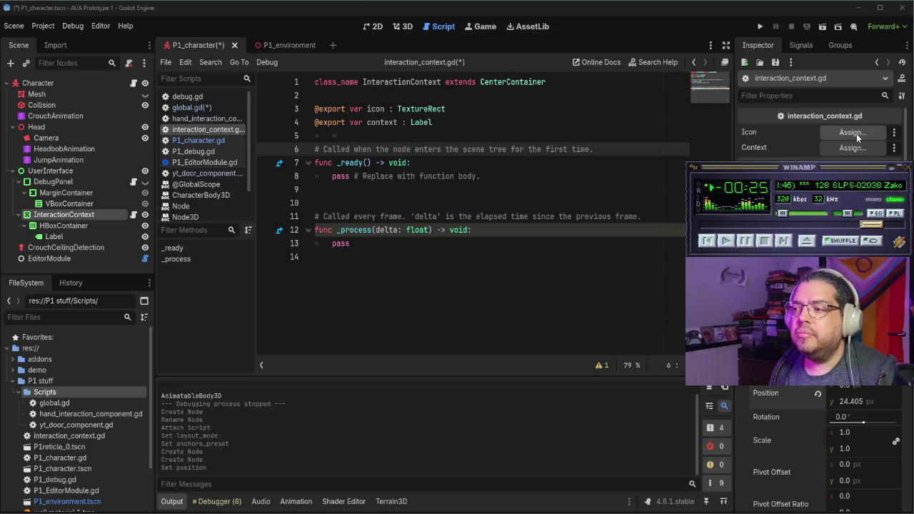
Step: Assign the Label node to the Context export property
left_click(855, 133)
left_click(341, 432)
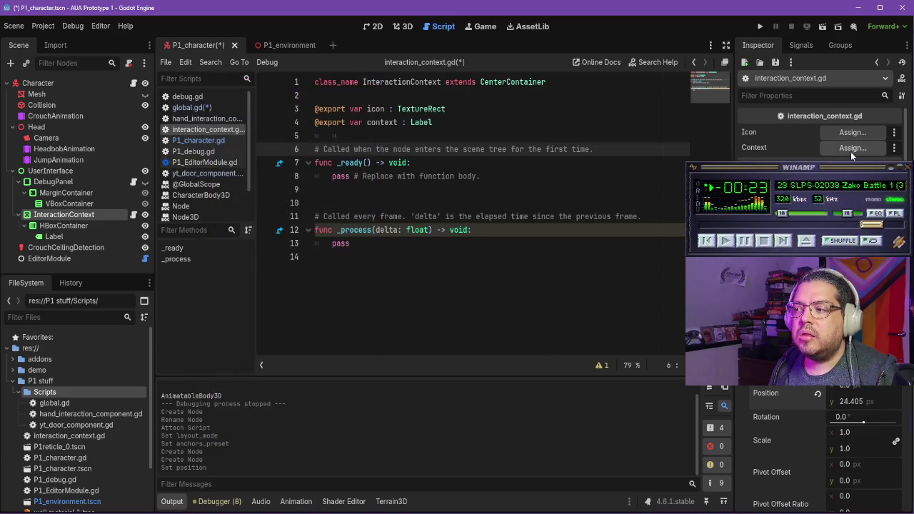
left_click(854, 148)
left_click(264, 188)
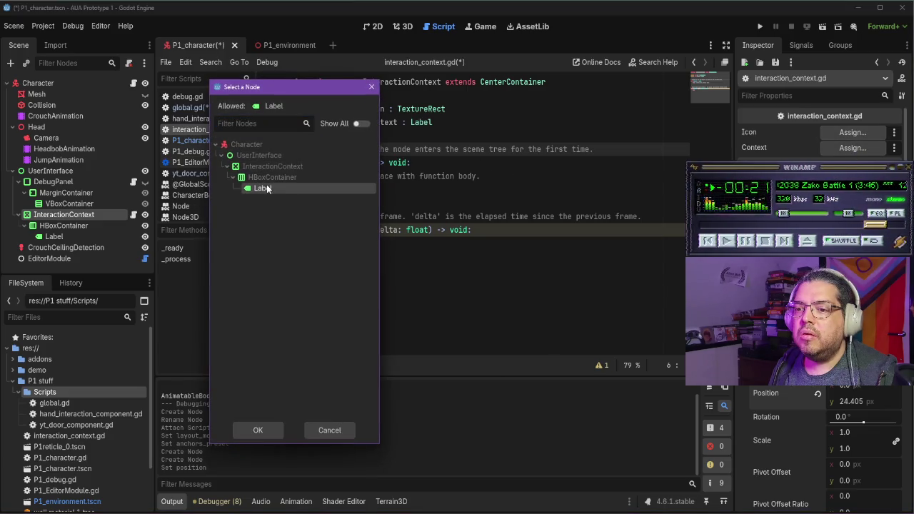
left_click(258, 430)
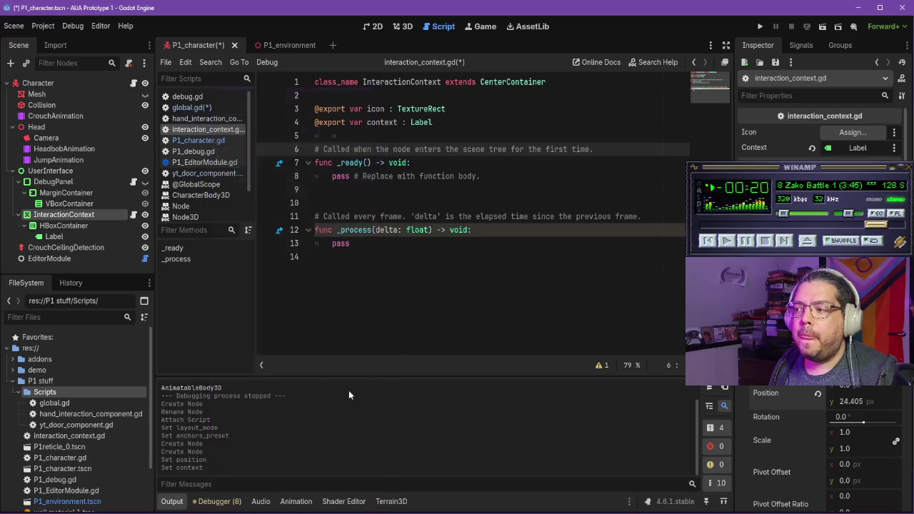
Step: Set the Label's text to 'Interactable! Wow!' and select the pass line in _ready
left_click(53, 236)
scroll(785, 136, "up", 5)
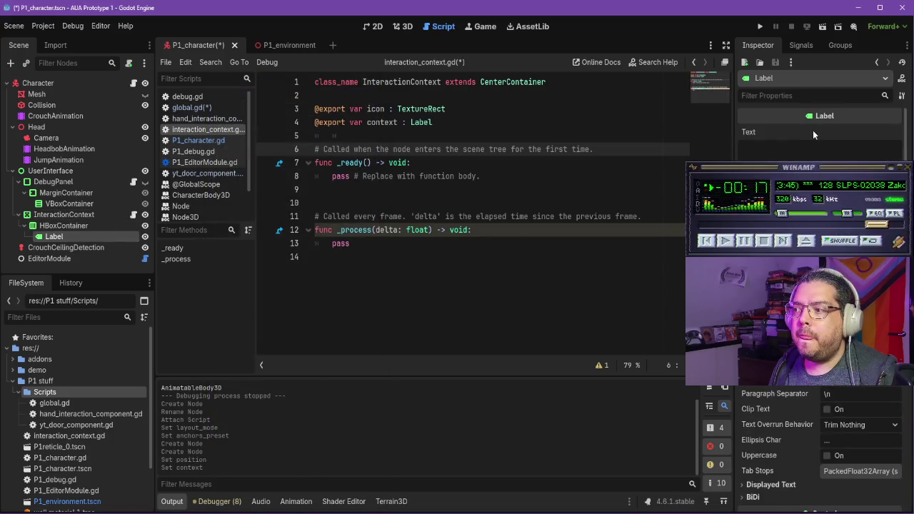
left_click(783, 159)
type("Intre")
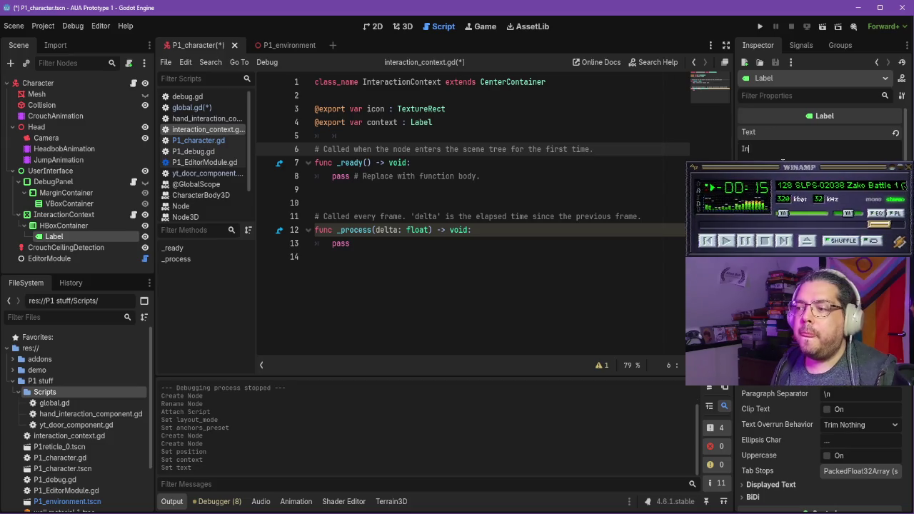
key("BackSpace")
key("BackSpace")
type("eractable")
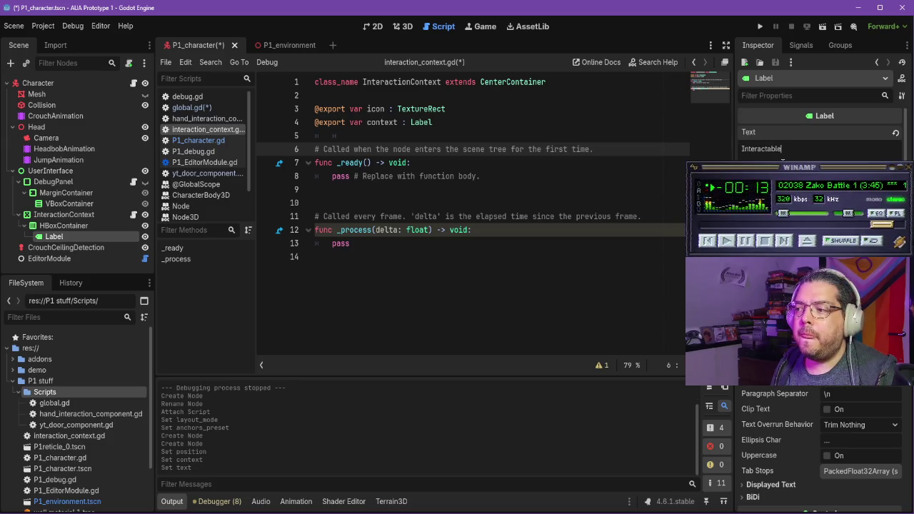
type("! Wow!")
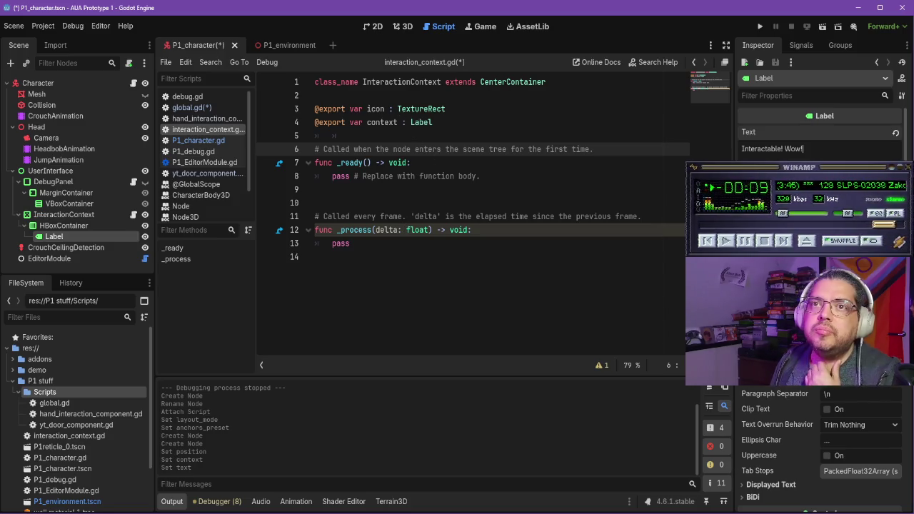
left_click_drag(481, 176, 315, 176)
Step: Clear the placeholder body of the _ready function
type("Global.")
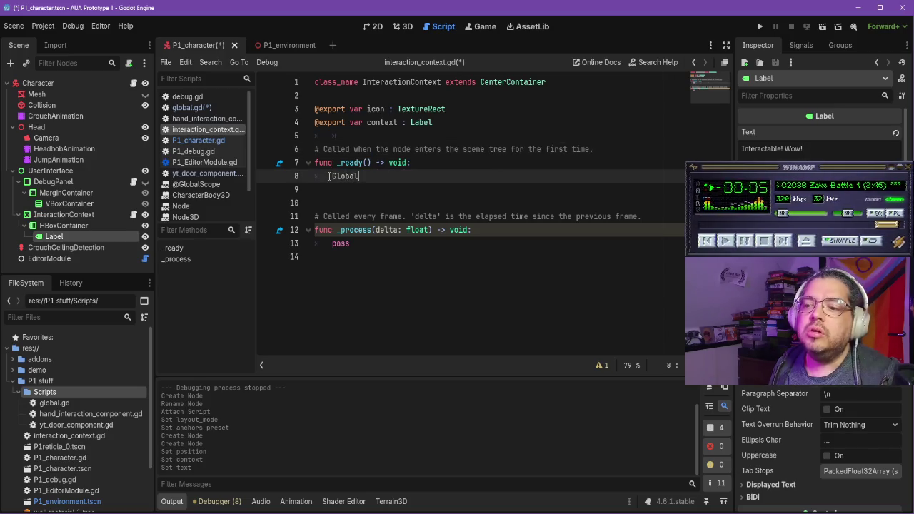
key("BackSpace")
key("BackSpace")
key("BackSpace")
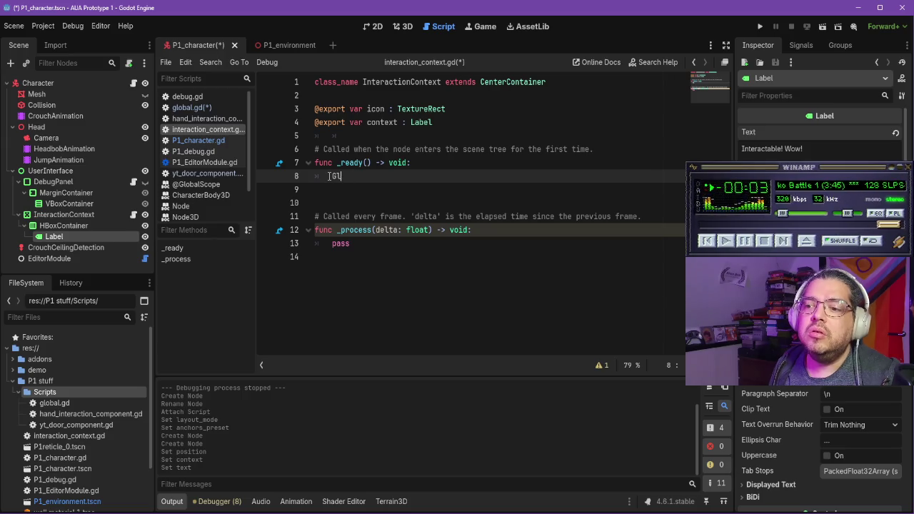
key("BackSpace")
key("BackSpace")
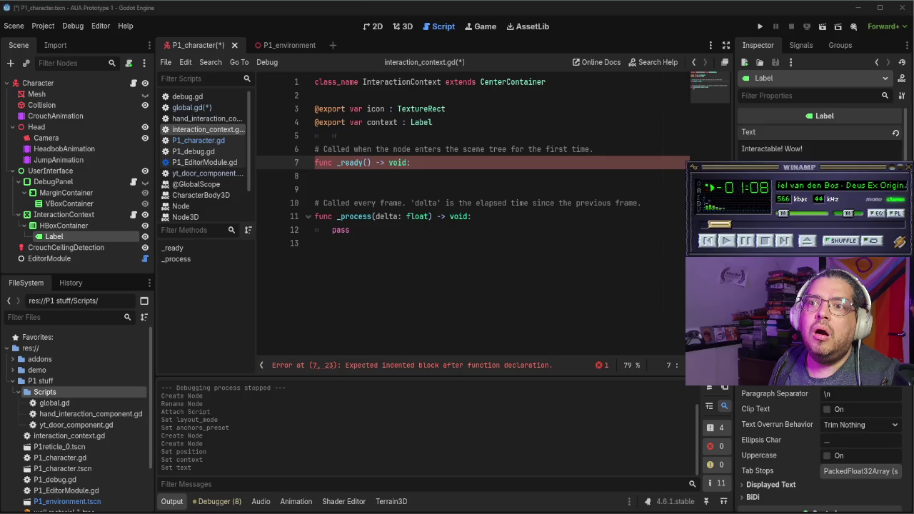
Step: Register res://P1 stuff/Scripts/global.gd as an autoload in Project Settings Globals
left_click(44, 26)
left_click(61, 40)
left_click(95, 129)
left_click(392, 124)
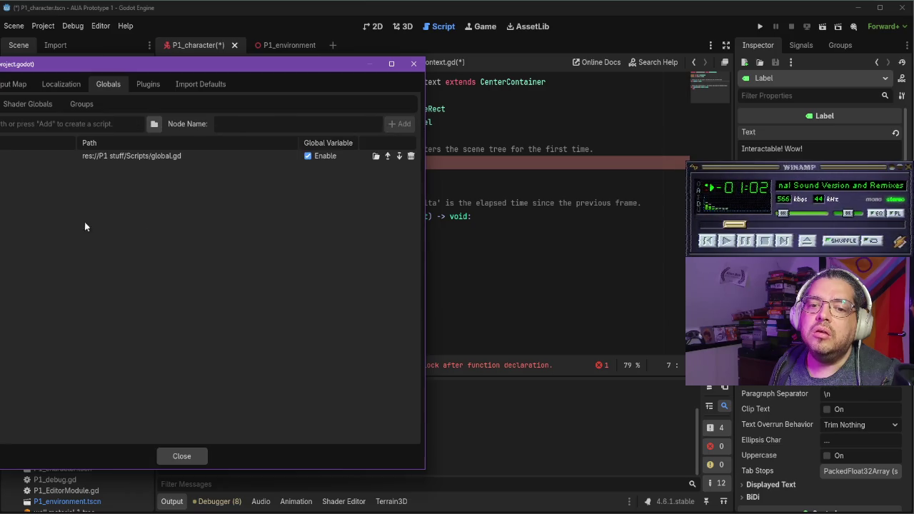
left_click(182, 457)
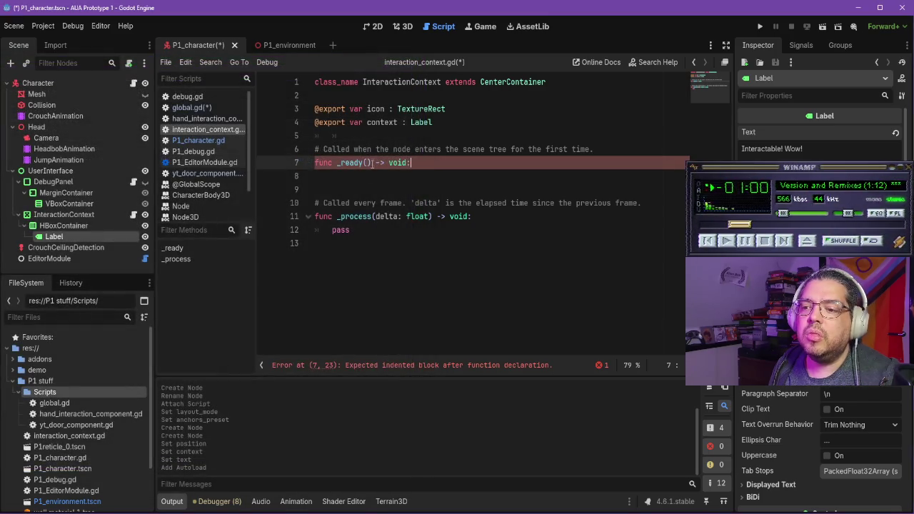
Step: Open global.gd in the script editor
left_click(372, 176)
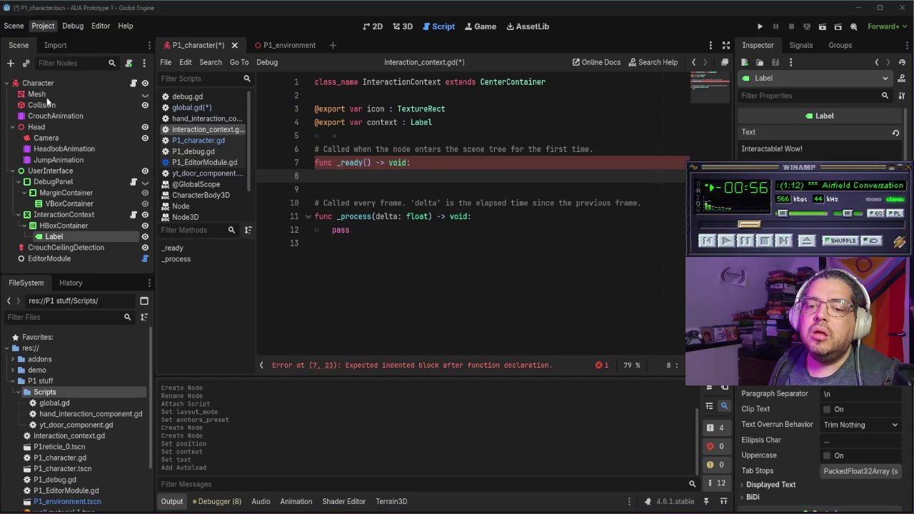
left_click(61, 405)
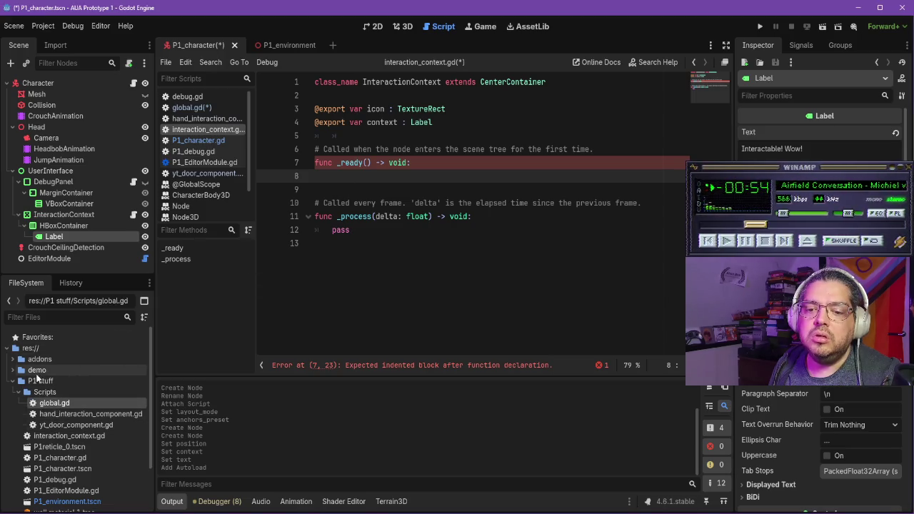
double_click(53, 403)
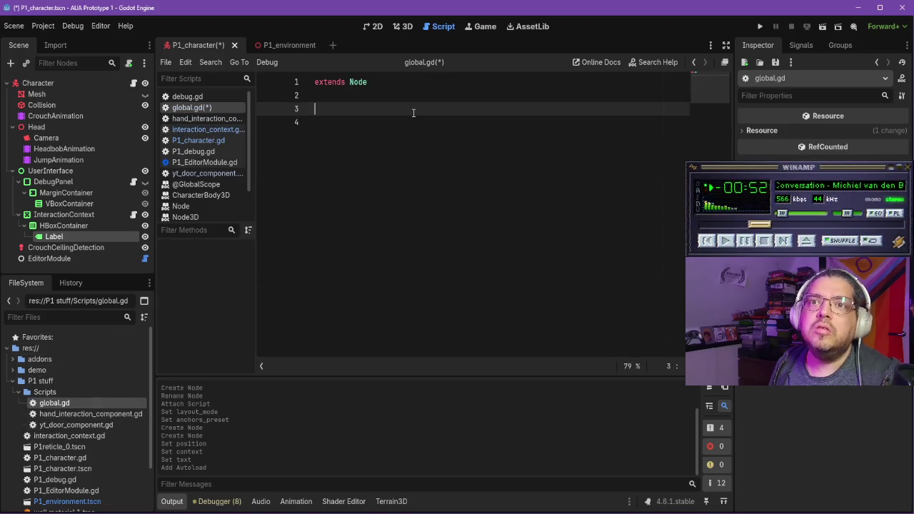
Step: Start a context variable in global.gd and move interaction_context.gd into the Scripts folder
type("var g")
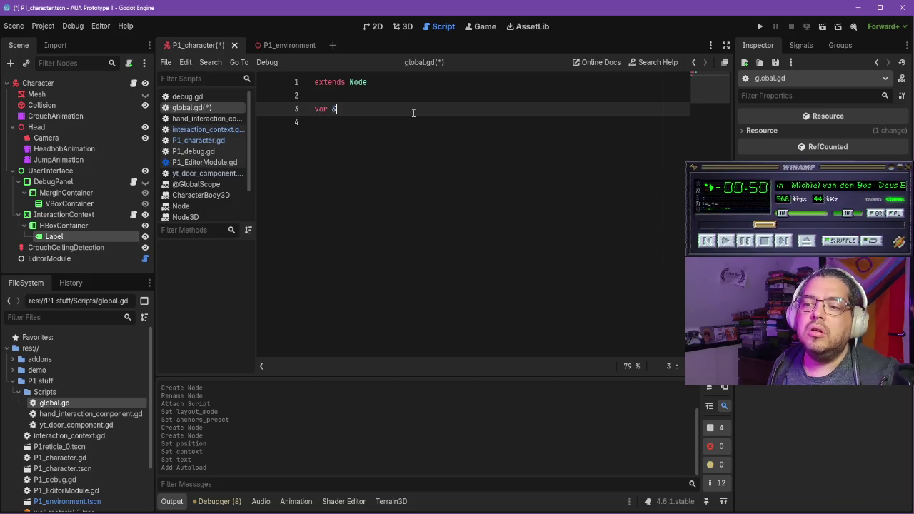
type("ui_context :")
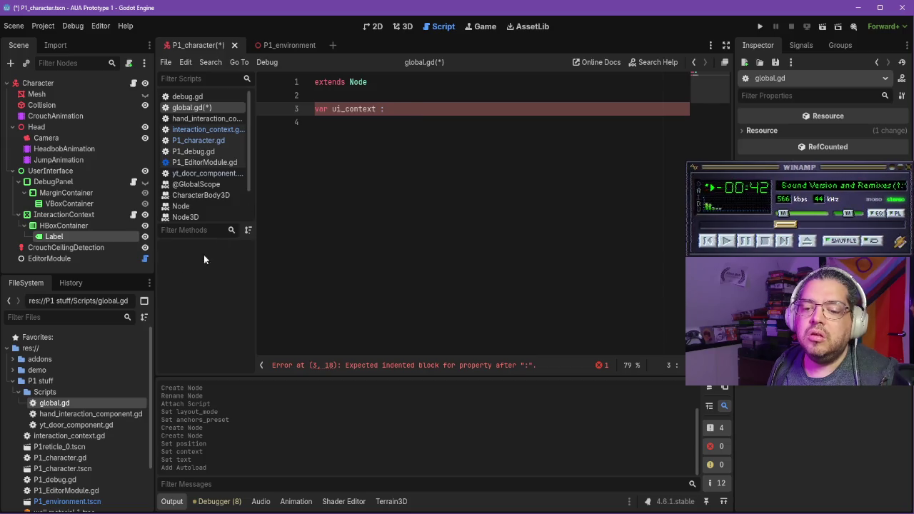
scroll(82, 363, "down", 3)
scroll(82, 363, "up", 1)
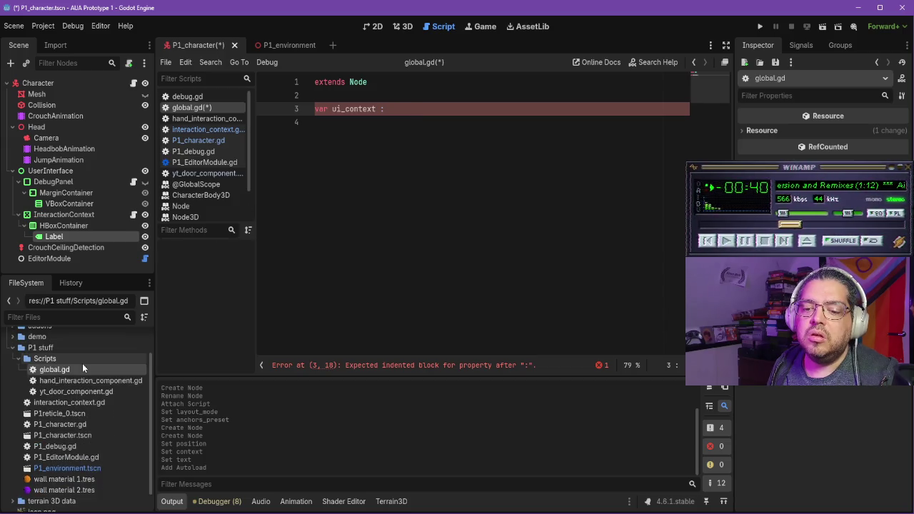
left_click_drag(88, 405, 77, 359)
left_click(277, 282)
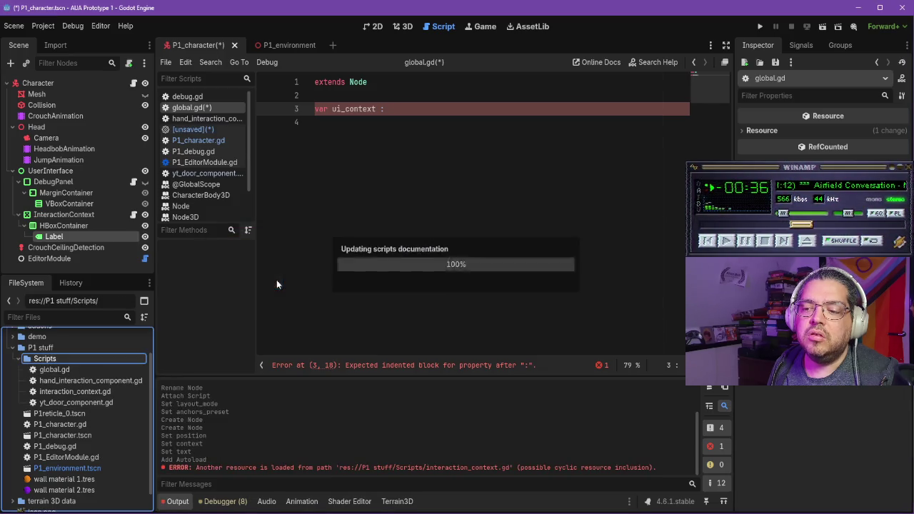
Step: Try an Interaction type name, check interaction_context.gd, then reopen global.gd
left_click(398, 114)
type("inter")
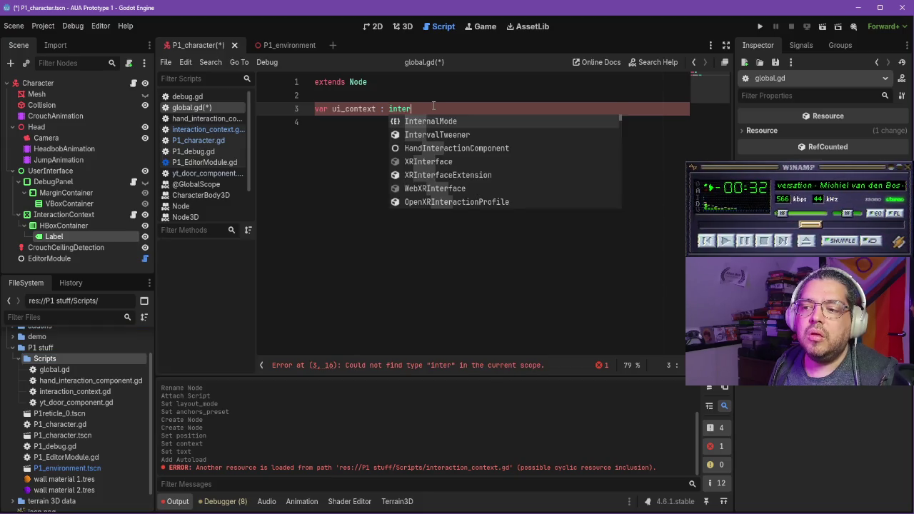
type("action")
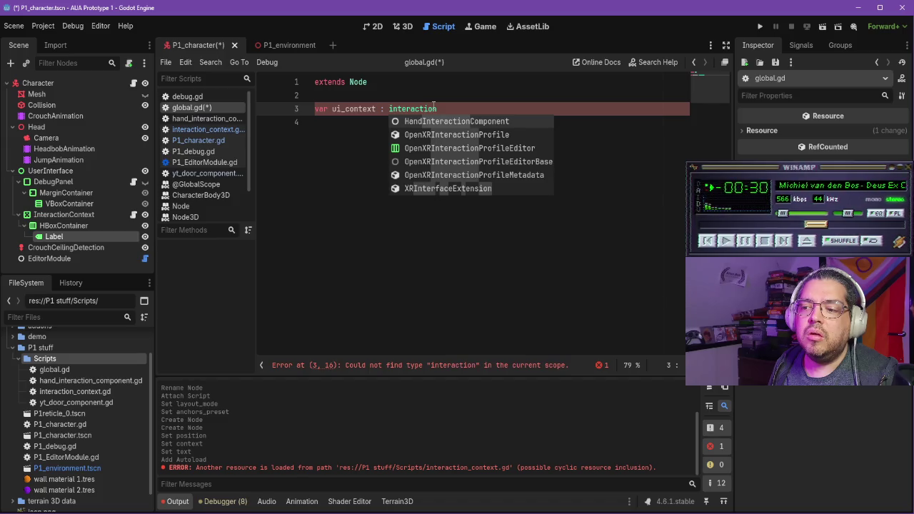
key("ctrl+BackSpace")
type("Interaction")
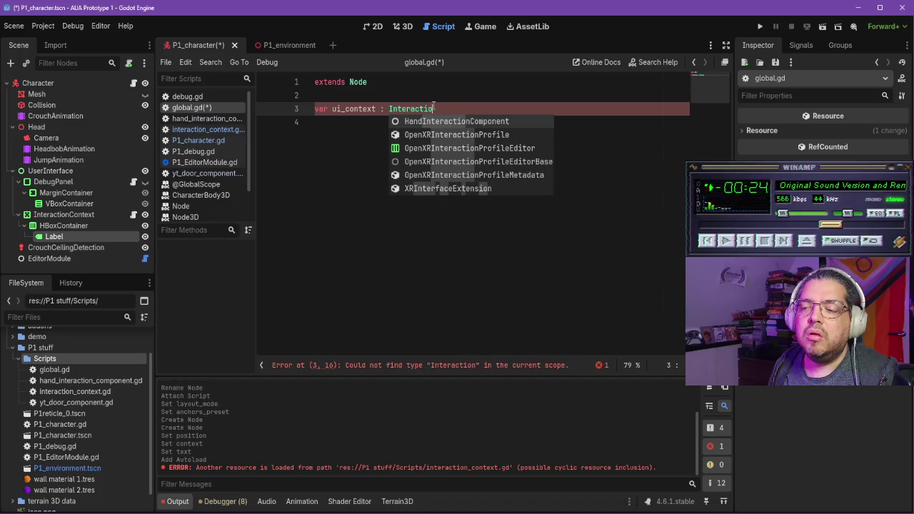
key("BackSpace")
key("BackSpace")
key("BackSpace")
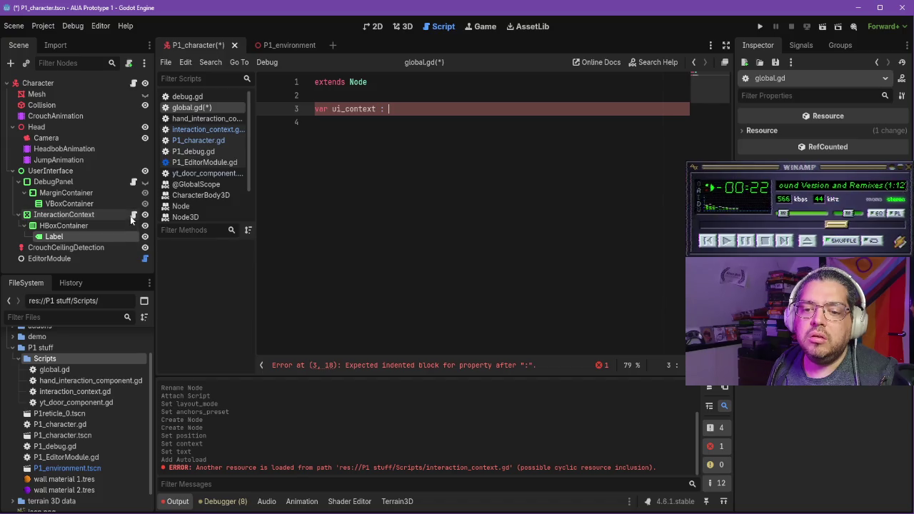
left_click(133, 215)
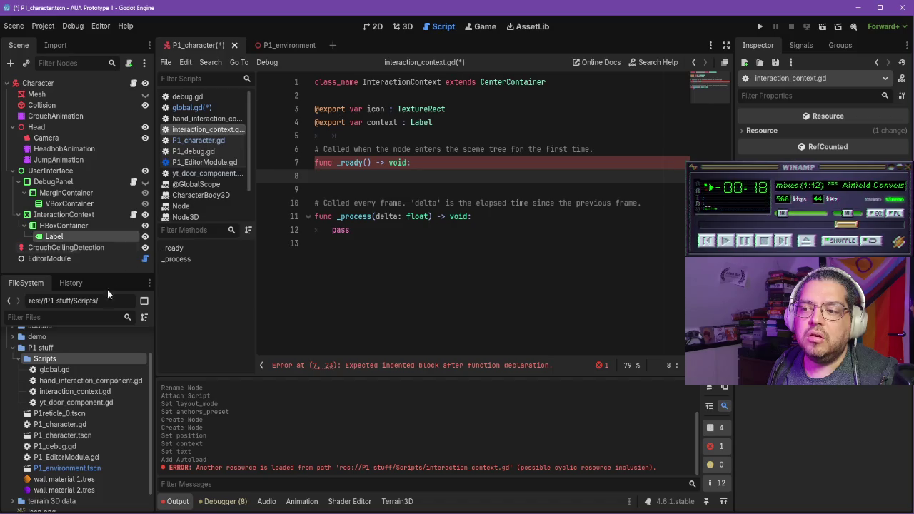
left_click(95, 392)
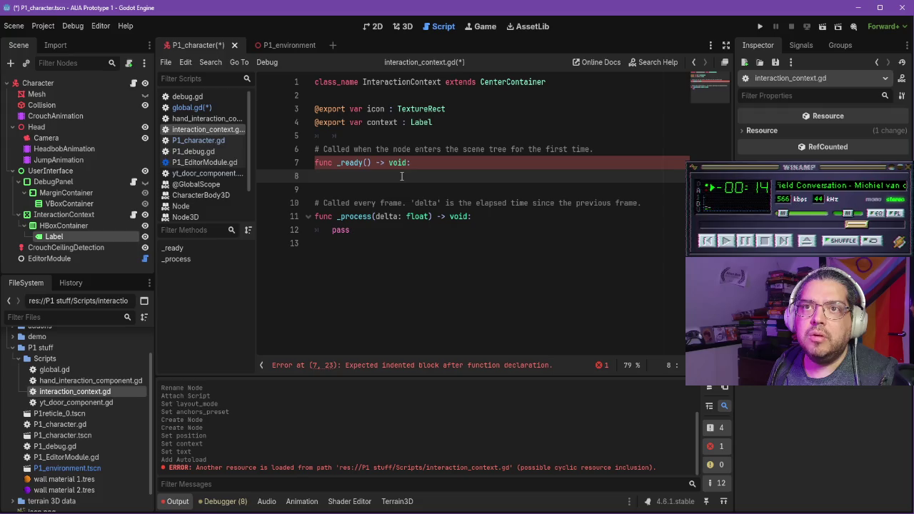
double_click(61, 368)
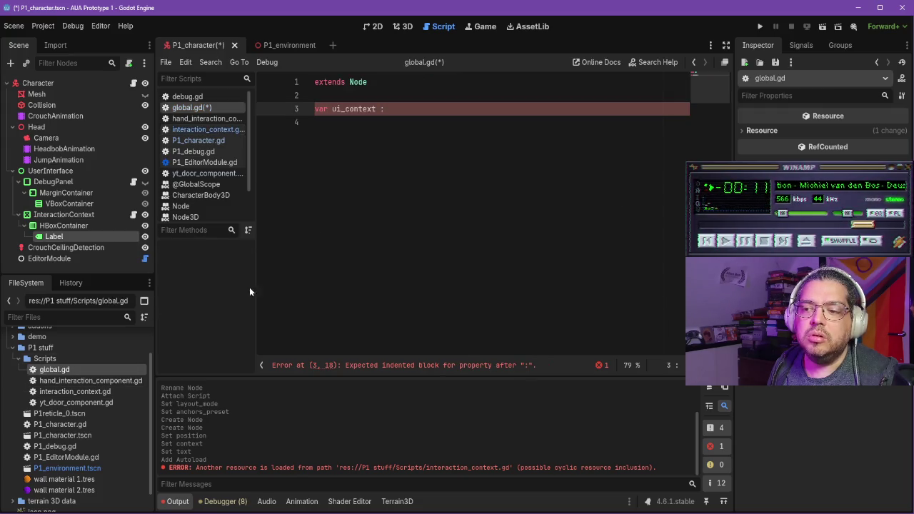
Step: Type ui_context as InteractionContext via autocomplete, tidy blank lines, and save global.gd
left_click(419, 98)
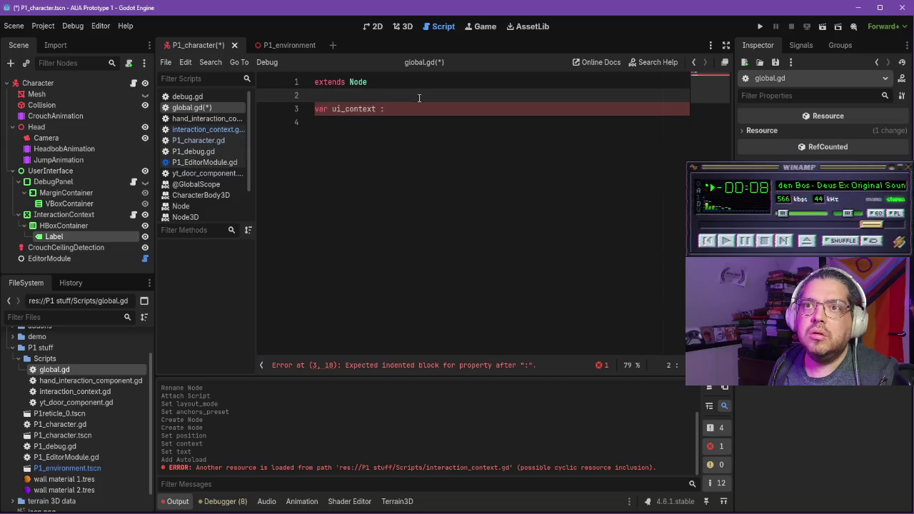
left_click(431, 112)
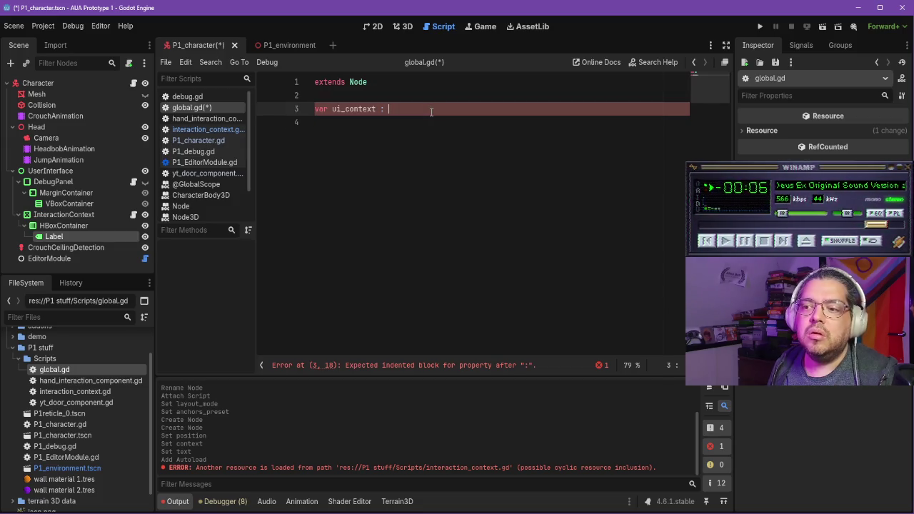
type("InteractionCont")
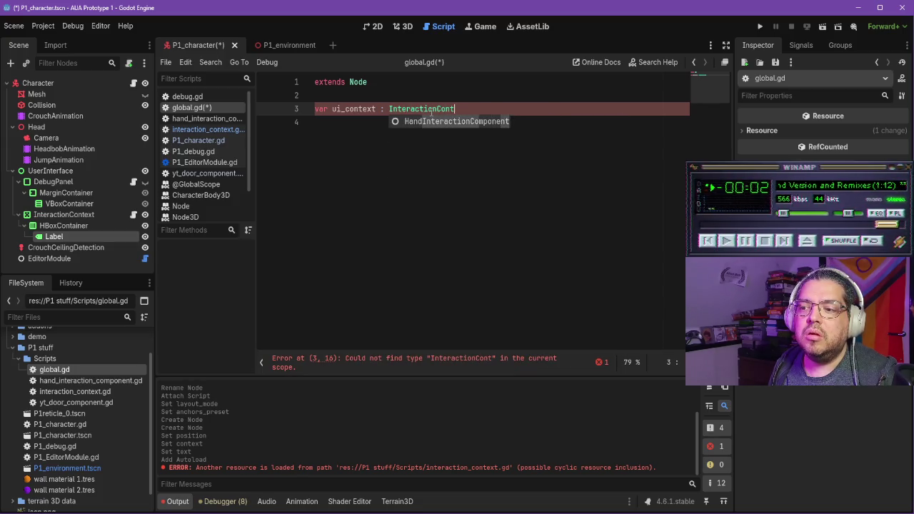
type("ext")
key("Return")
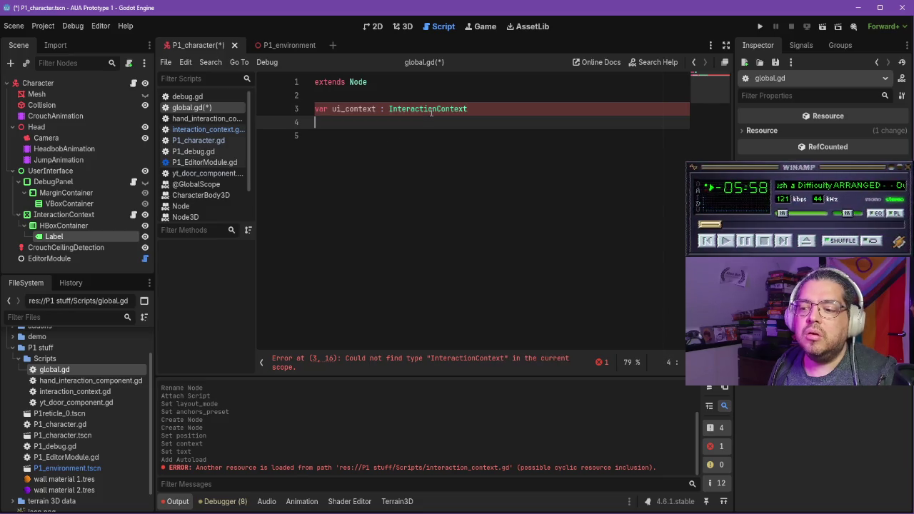
key("Down")
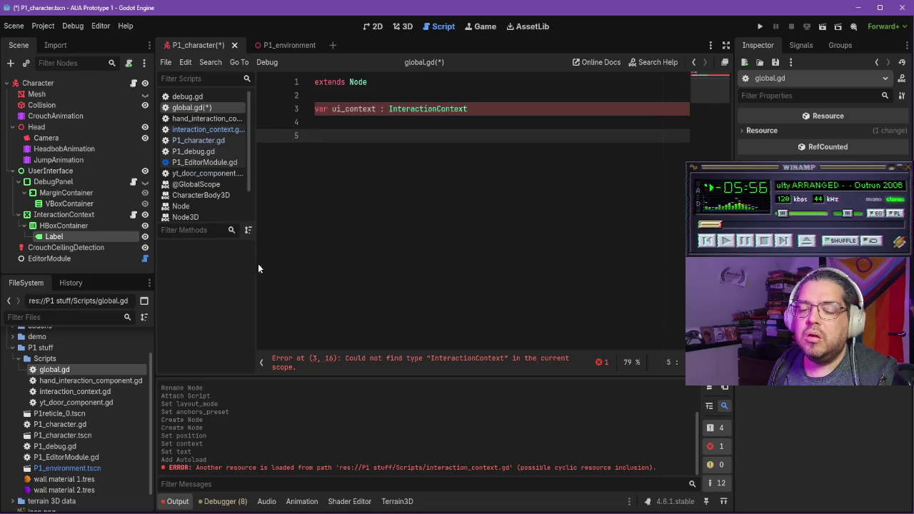
key("BackSpace")
key("ctrl+s")
left_click(102, 393)
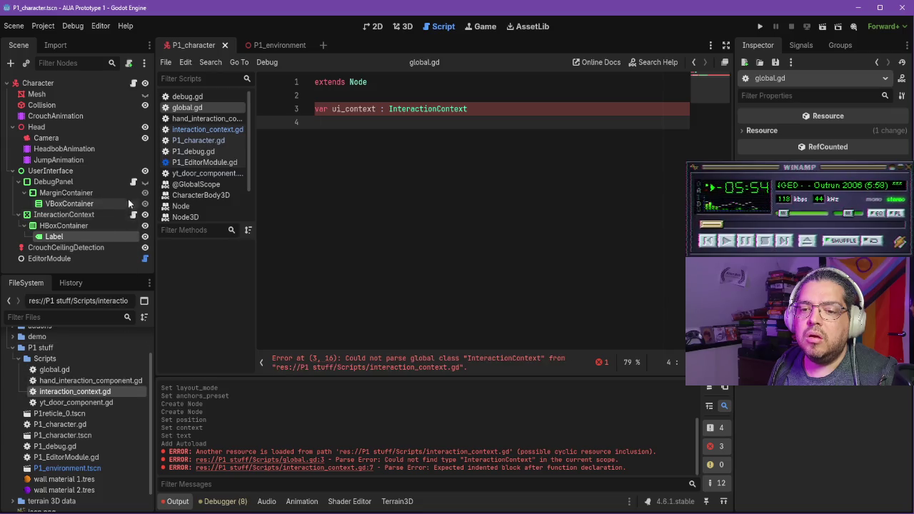
Step: Open InteractionContext's script and look it up in Create New Node, then cancel
left_click(100, 215)
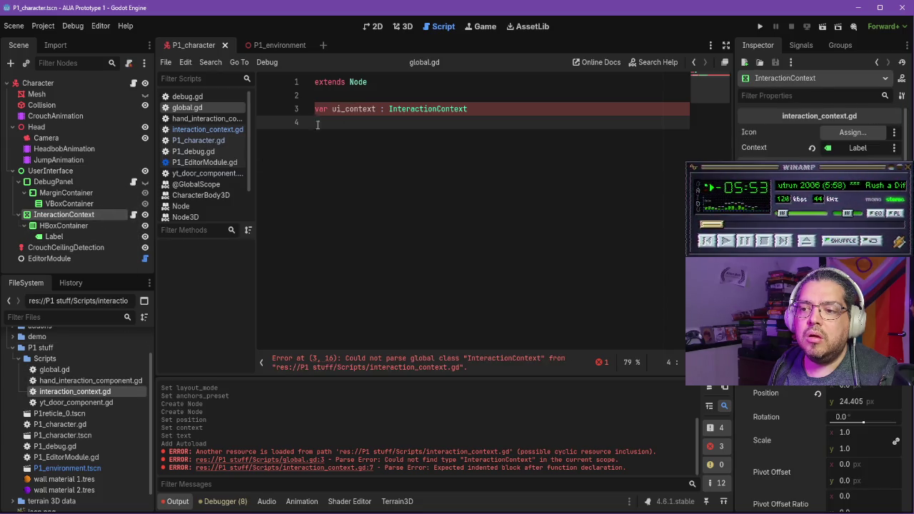
left_click(132, 215)
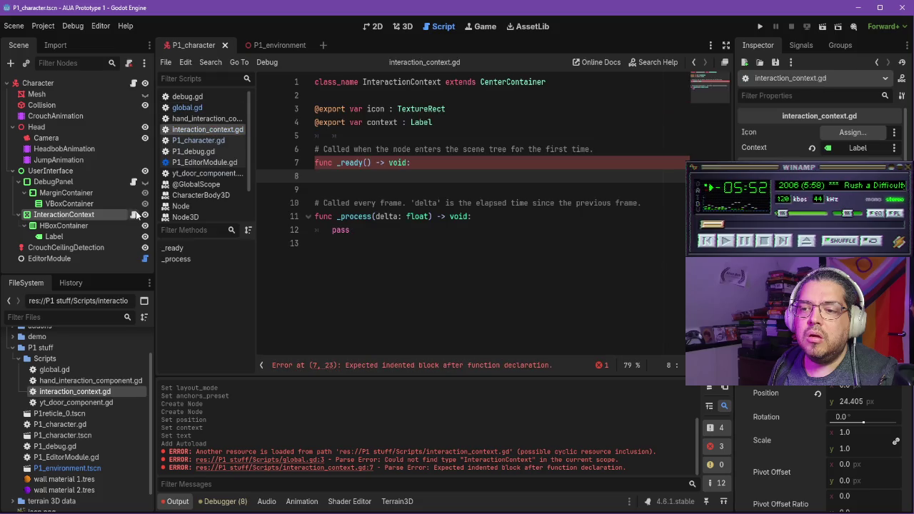
left_click(453, 82)
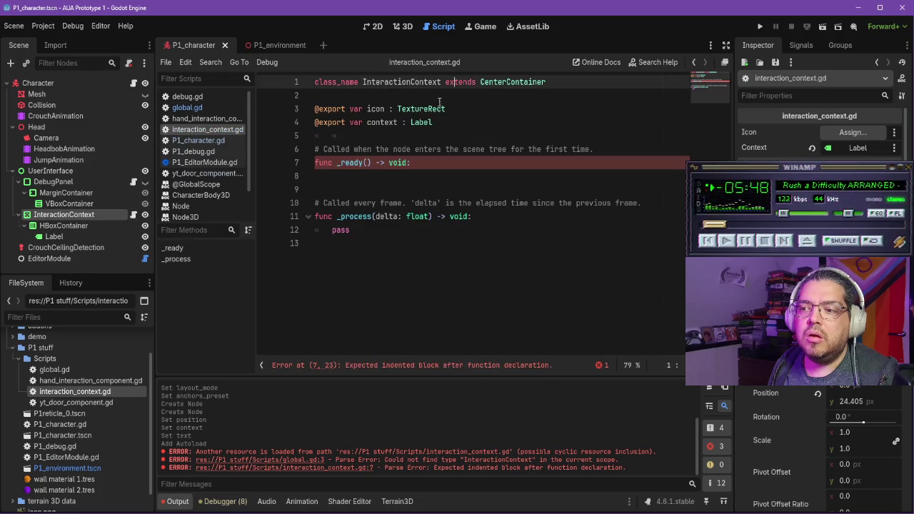
left_click(13, 63)
type("interact")
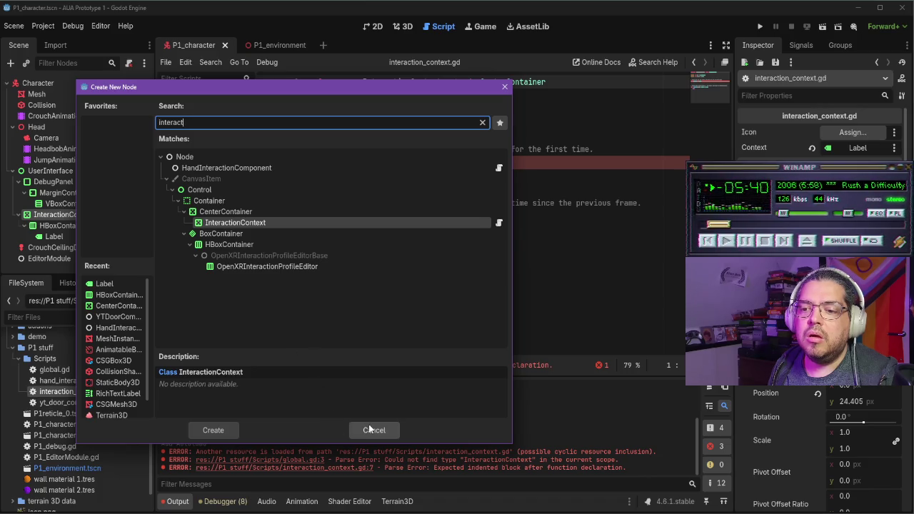
left_click(369, 429)
Step: Put an indented 'pass' under _ready and save interaction_context.gd
left_click(418, 173)
type("pass")
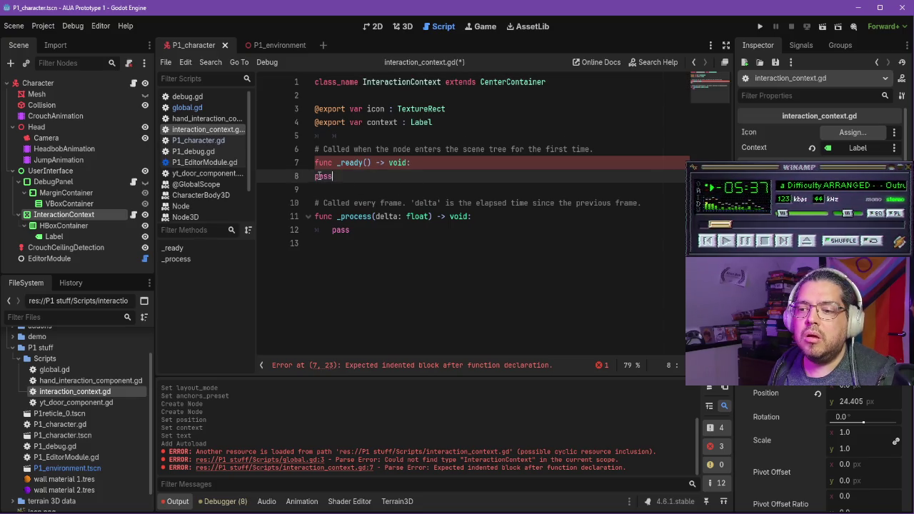
key("Tab")
key("ctrl+s")
Step: Glance at global.gd, then switch back to interaction_context.gd
left_click(64, 369)
left_click(64, 369)
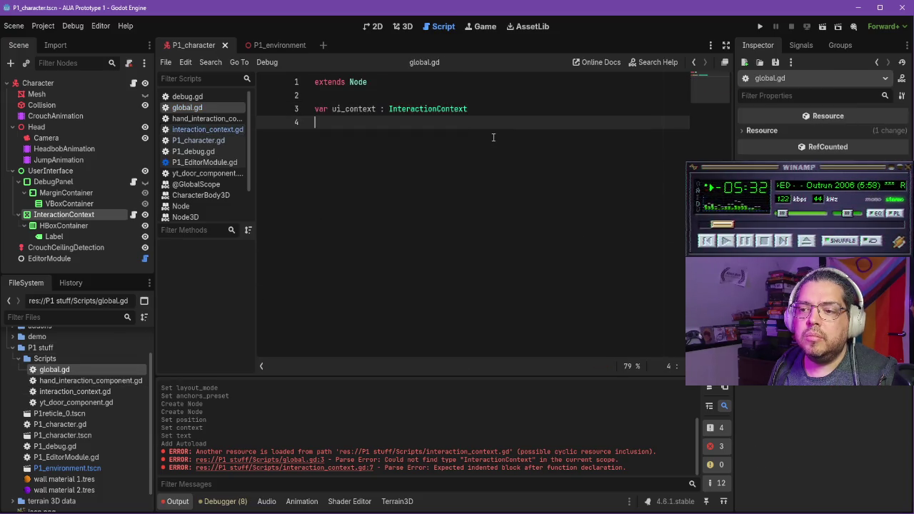
left_click(87, 390)
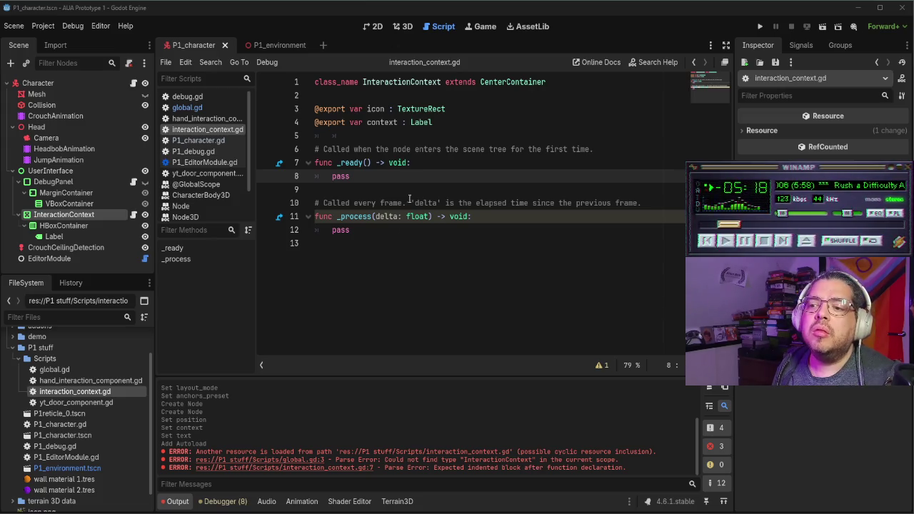
Step: Replace pass in _ready with 'Global.ui_context = self' and add new lines below
left_click(369, 180)
key("BackSpace")
key("BackSpace")
key("BackSpace")
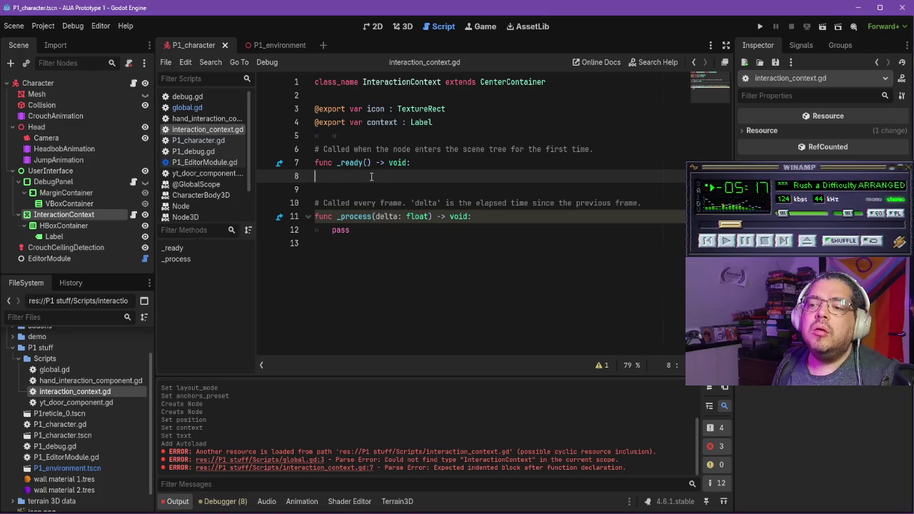
type("TGl;")
key("BackSpace")
key("BackSpace")
key("BackSpace")
type("Global.")
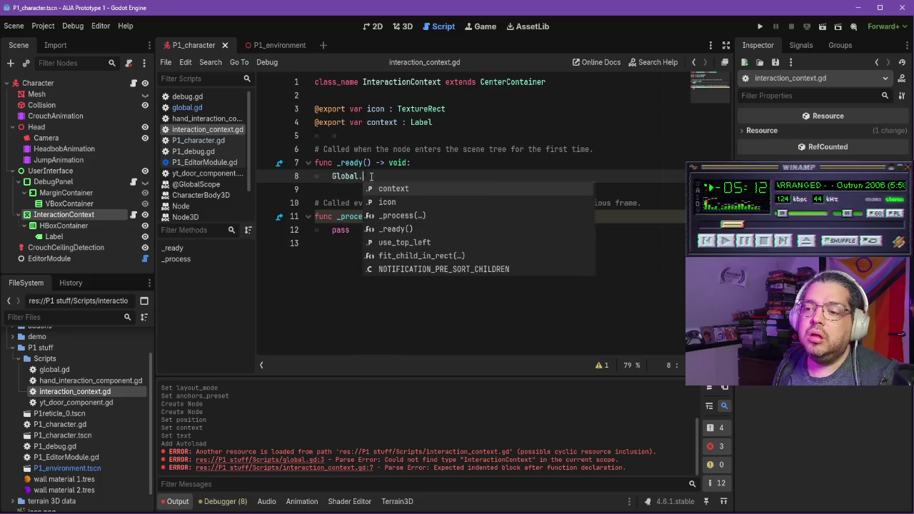
type("ui")
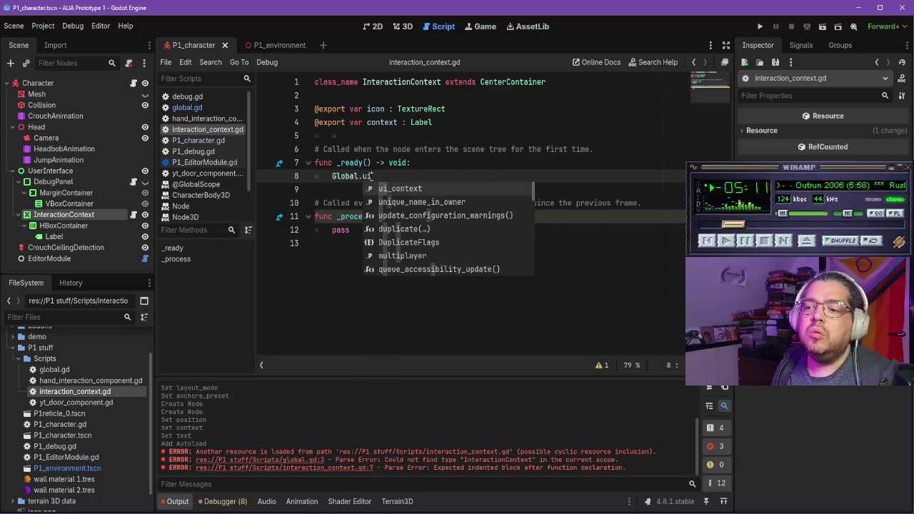
type("_context ")
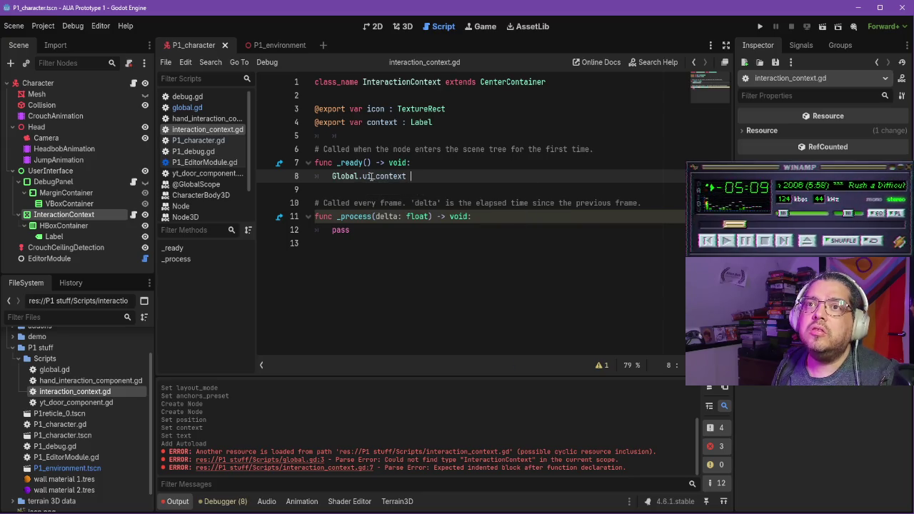
type("= self")
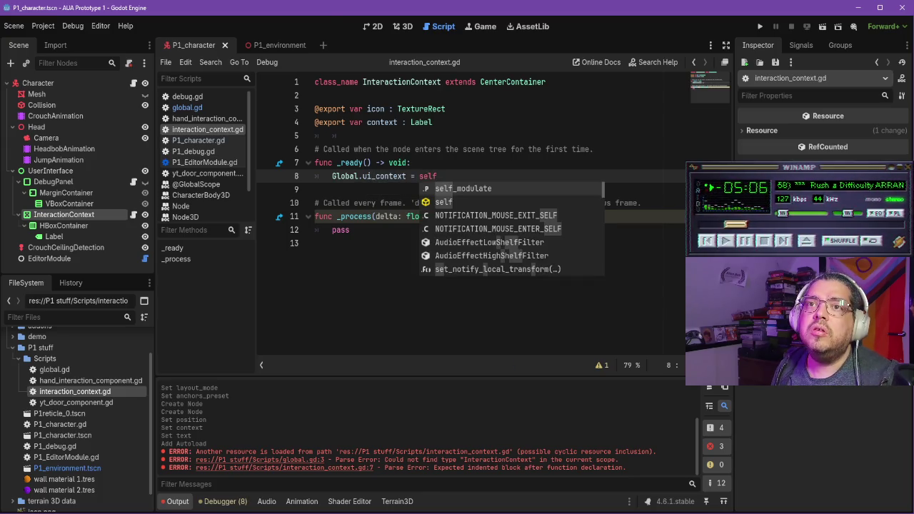
left_click(451, 176)
key("Return")
key("Return")
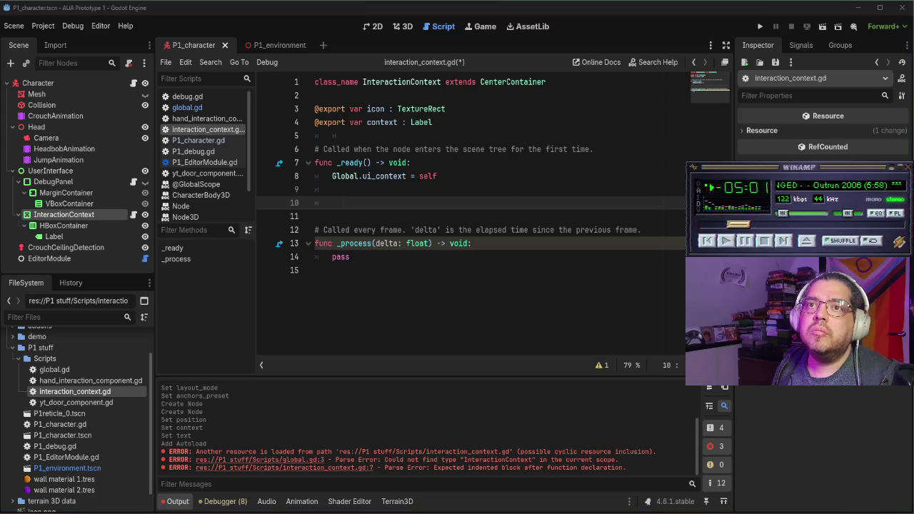
left_click(367, 208)
Step: Write a reset() function whose body sets context.text to an empty string
type("func")
key("BackSpace")
key("BackSpace")
key("BackSpace")
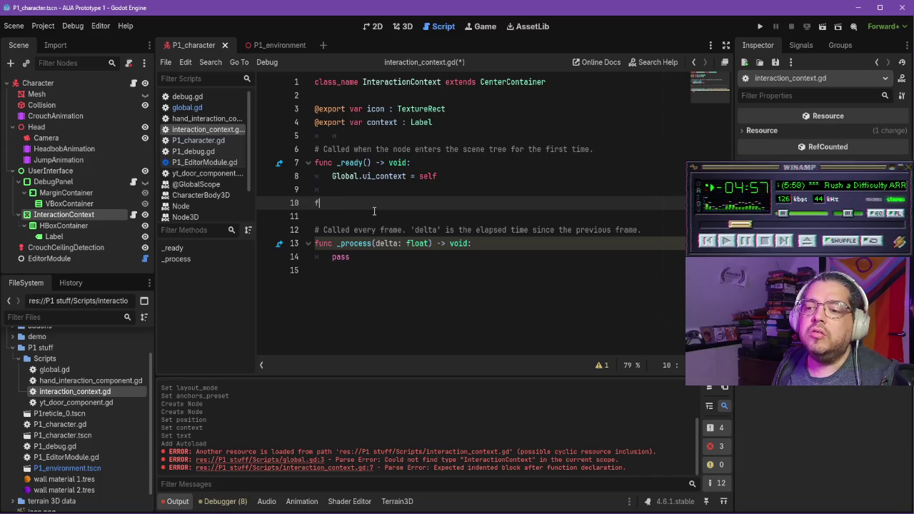
type("reset")
key("Return")
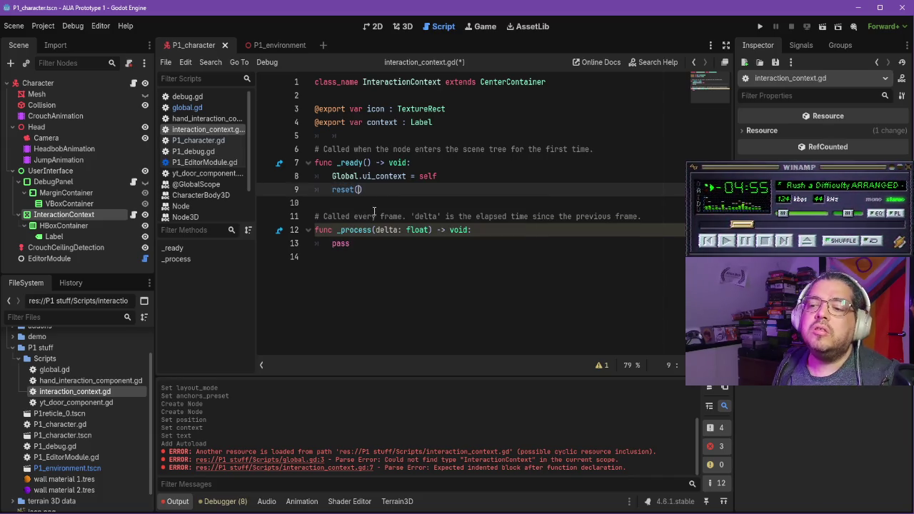
key("Return")
key("Return")
type("unct")
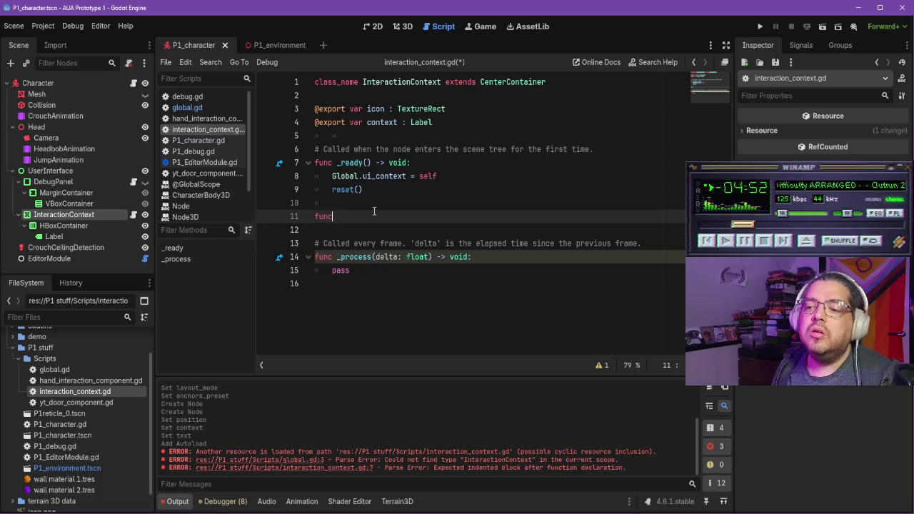
key("BackSpace")
type("reset()")
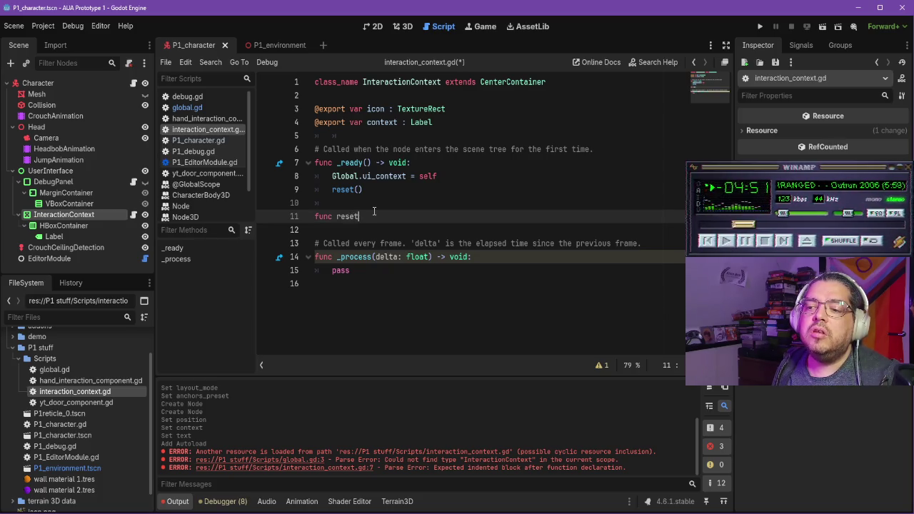
key("Return")
type("contex")
key("BackSpace")
key("BackSpace")
key("BackSpace")
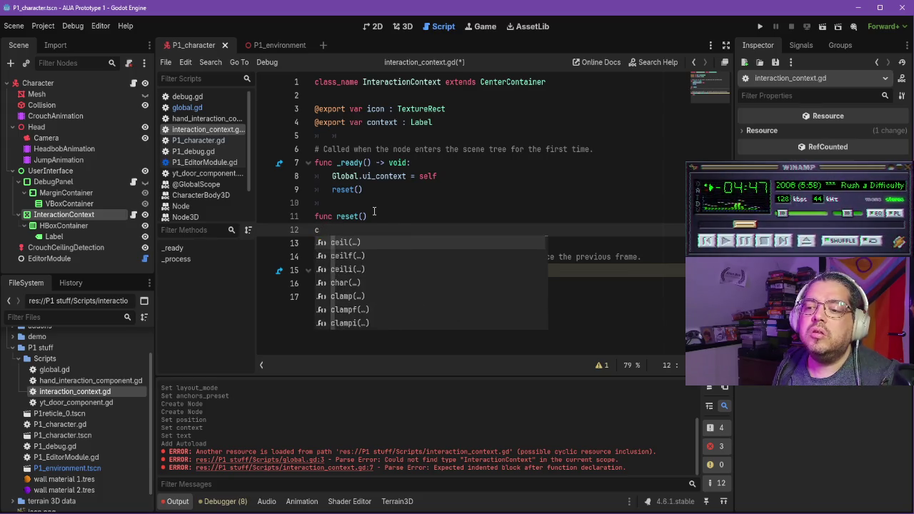
key("BackSpace")
key("Tab")
type("context.te")
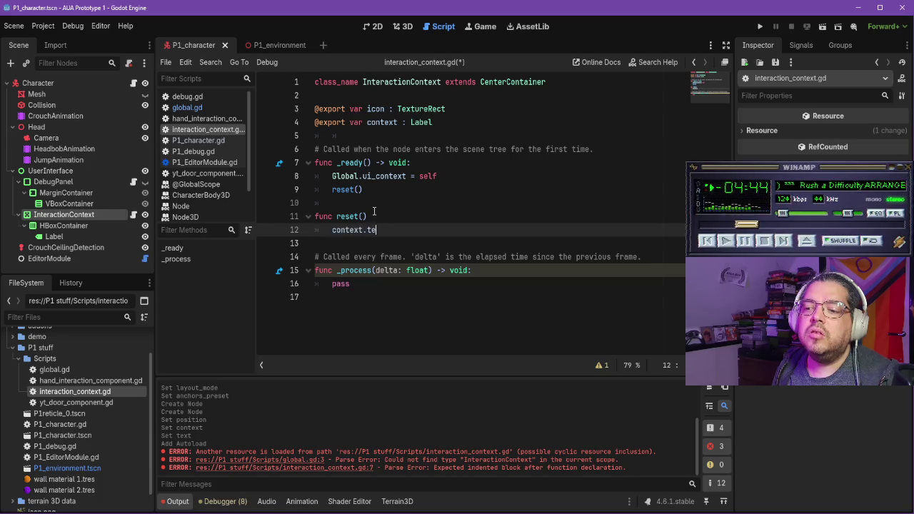
type("xt = \"")
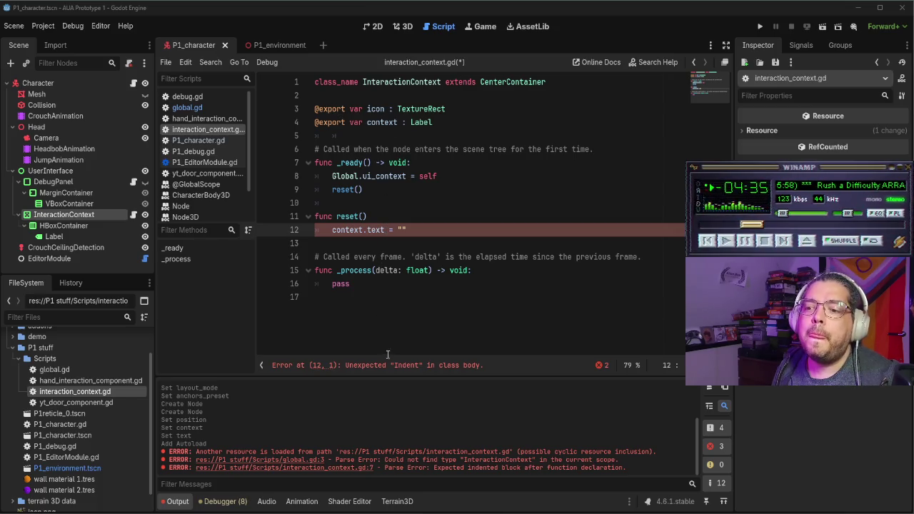
Step: Delete the unused _process function and its comment, tidying the leftover blank lines
left_click_drag(412, 287, 489, 251)
key("BackSpace")
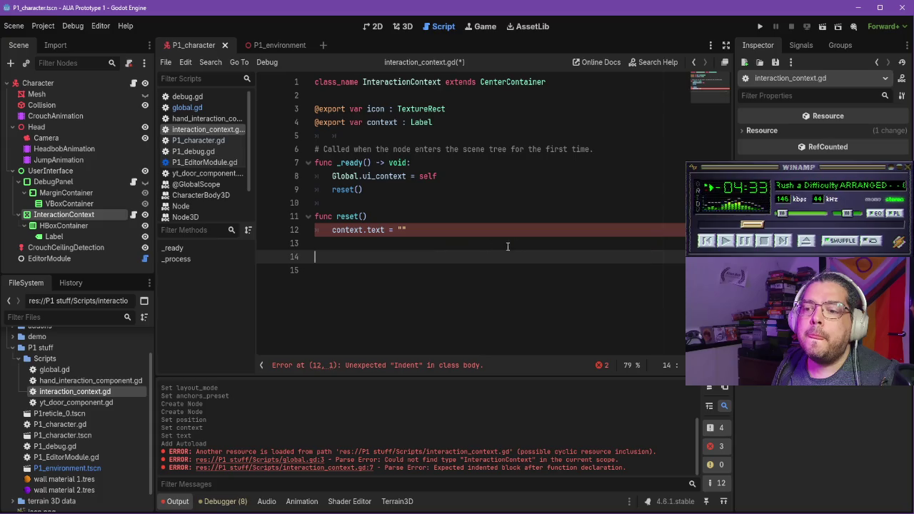
key("Up")
key("Up")
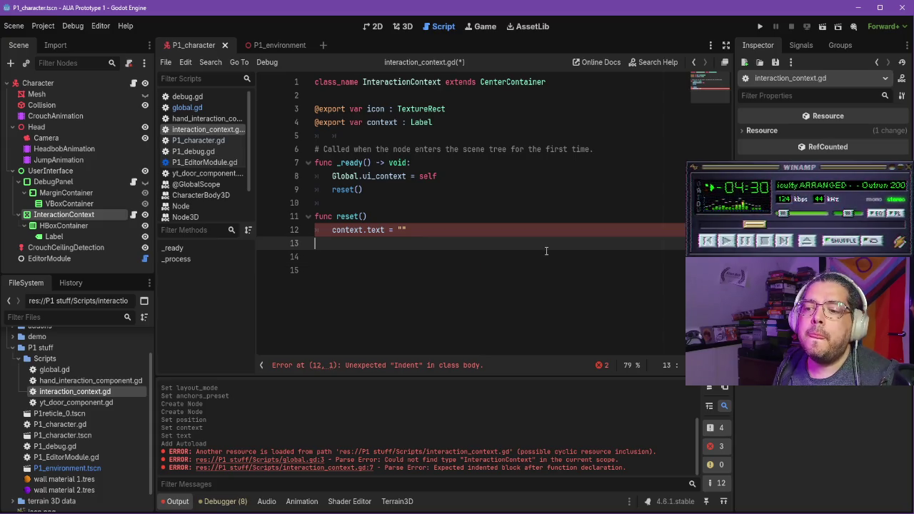
key("End")
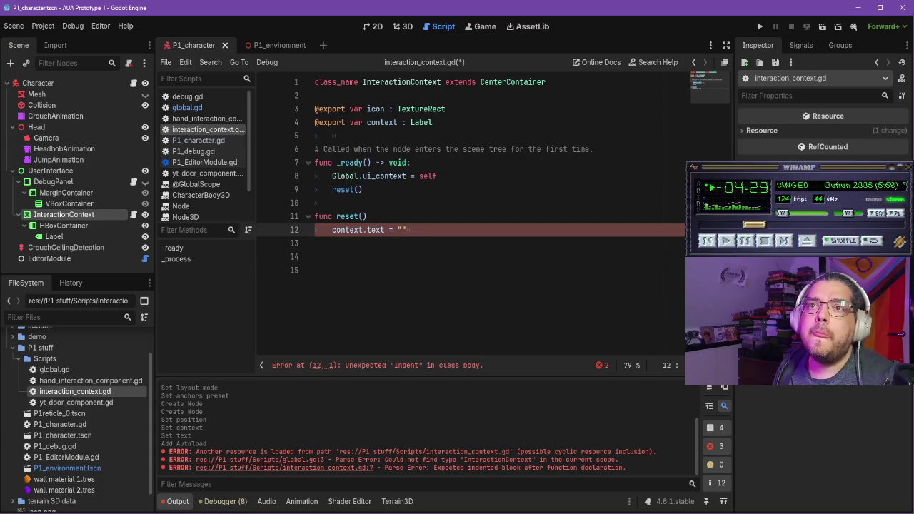
left_click(440, 228)
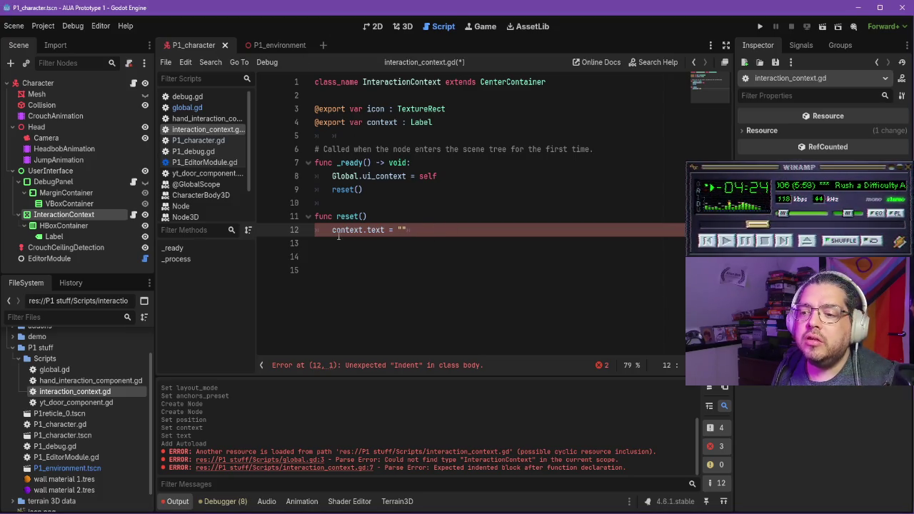
key("BackSpace")
key("BackSpace")
key("Return")
key("Return")
key("BackSpace")
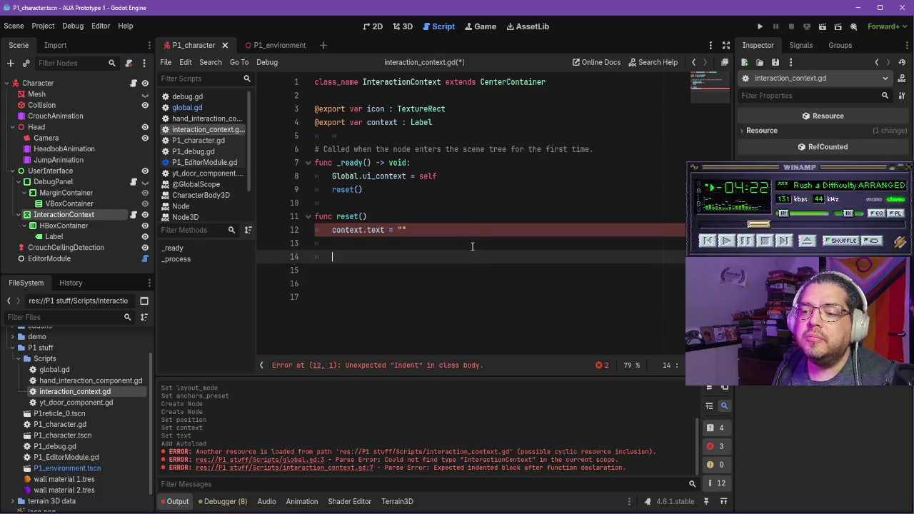
key("BackSpace")
key("BackSpace")
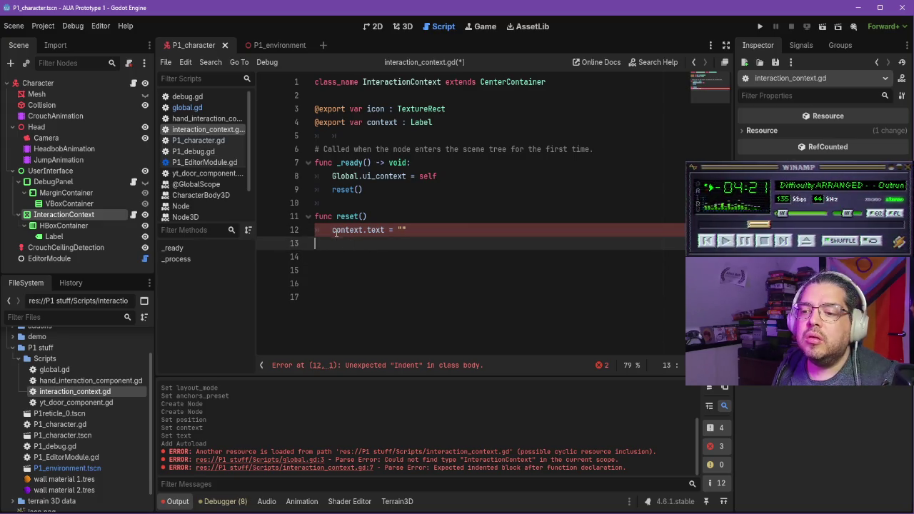
Step: Add the missing colon after func reset() and remove the stray blank line inside it
left_click(343, 232)
left_click(308, 217)
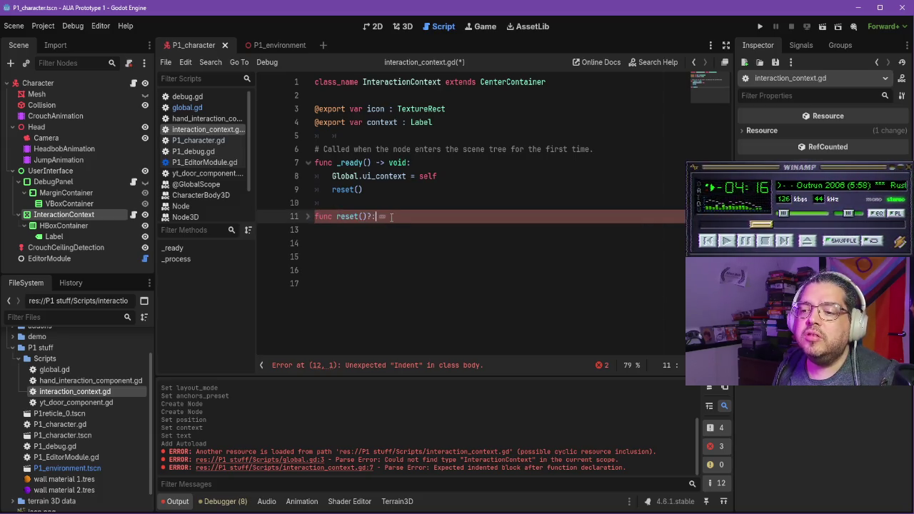
type(":")
key("Return")
key("Down")
key("BackSpace")
left_click(441, 246)
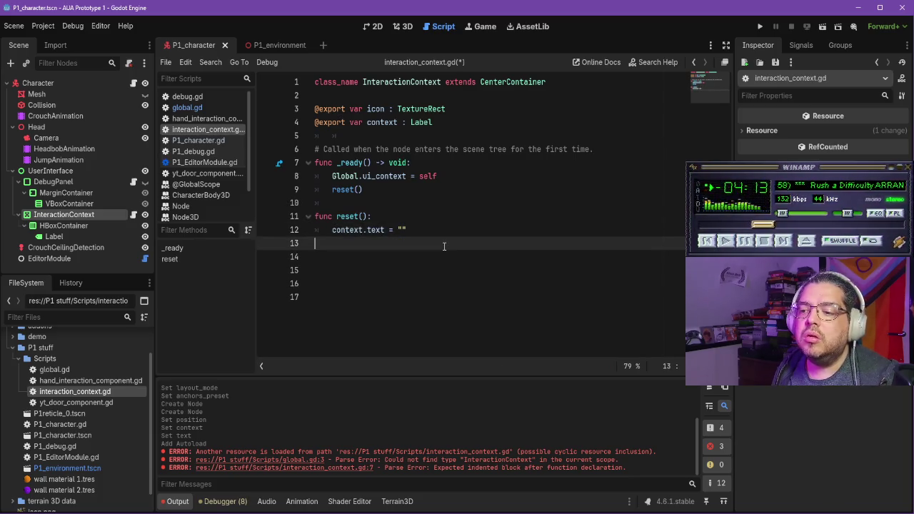
key("Return")
Step: Write func update_content(my_text: String) with body context.text = my_text, and save interaction_context.gd
type("func")
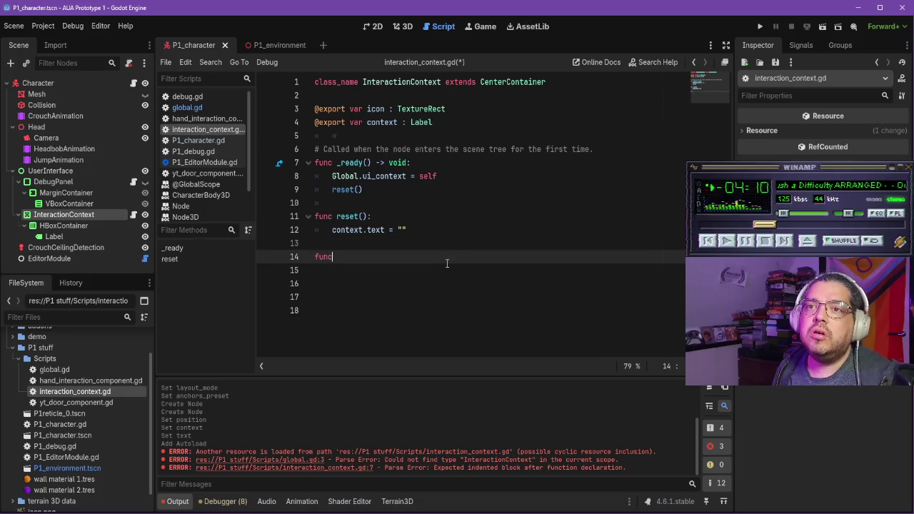
type(" upd")
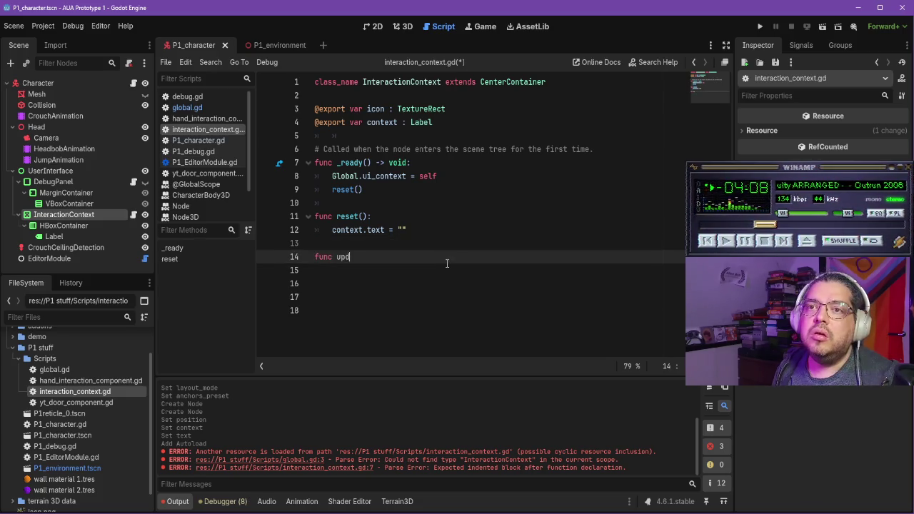
type("ate(content")
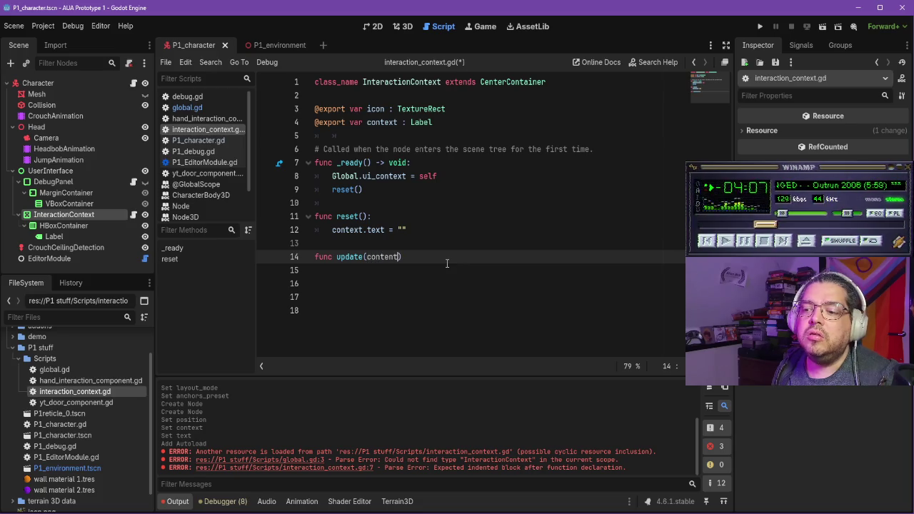
key("BackSpace")
key("BackSpace")
key("BackSpace")
type("_content(m")
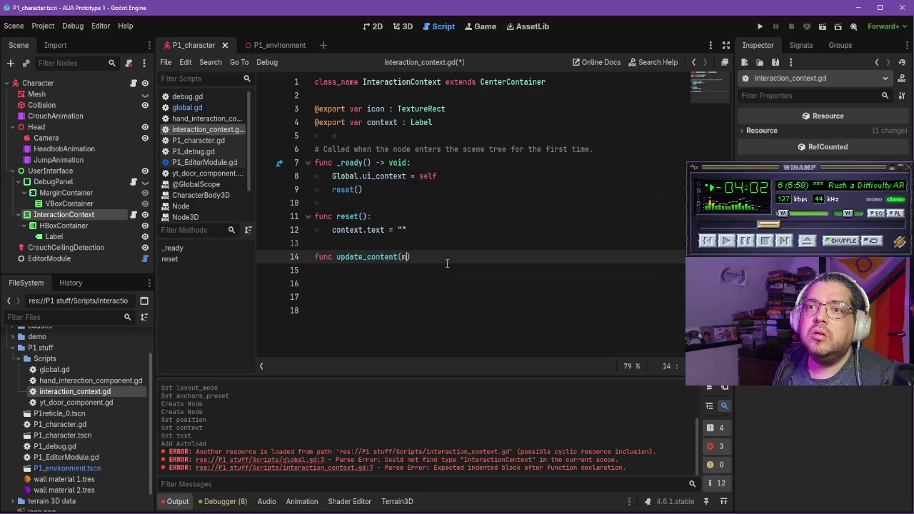
type("y_text:")
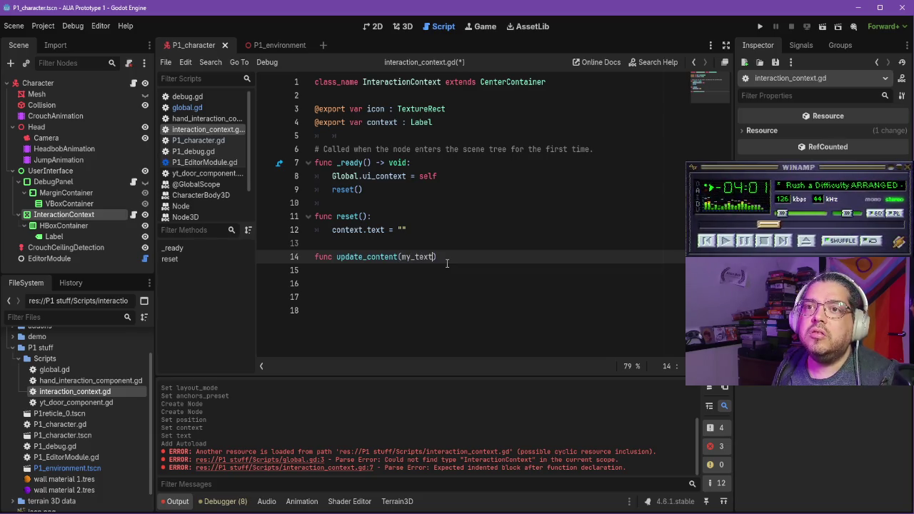
type(" String")
key("Return")
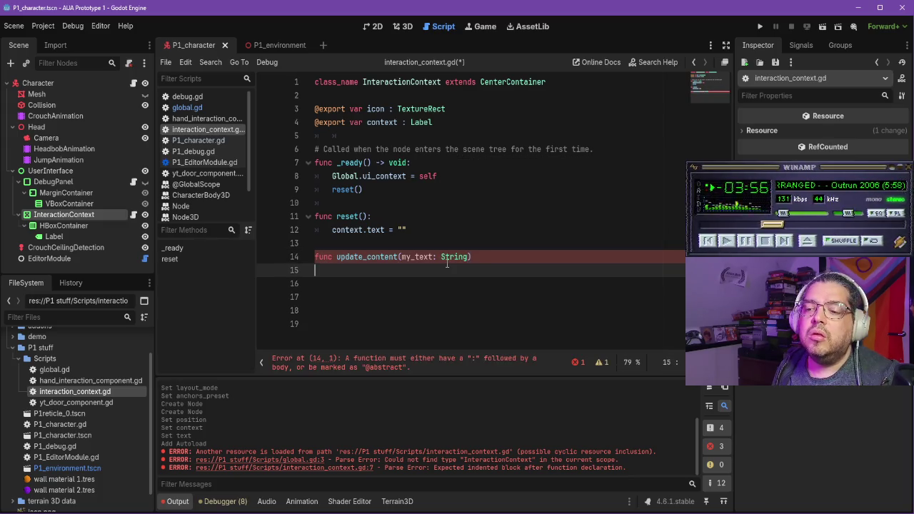
type("context.text")
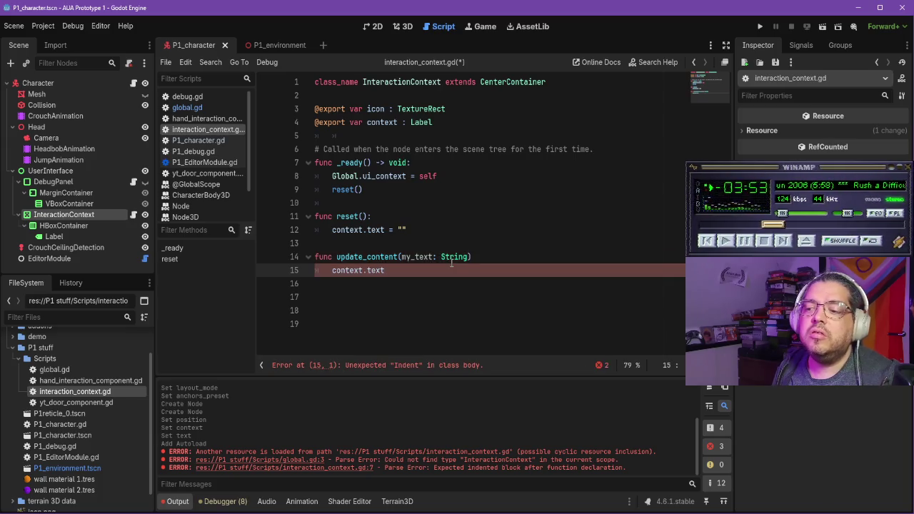
left_click(492, 256)
type(":")
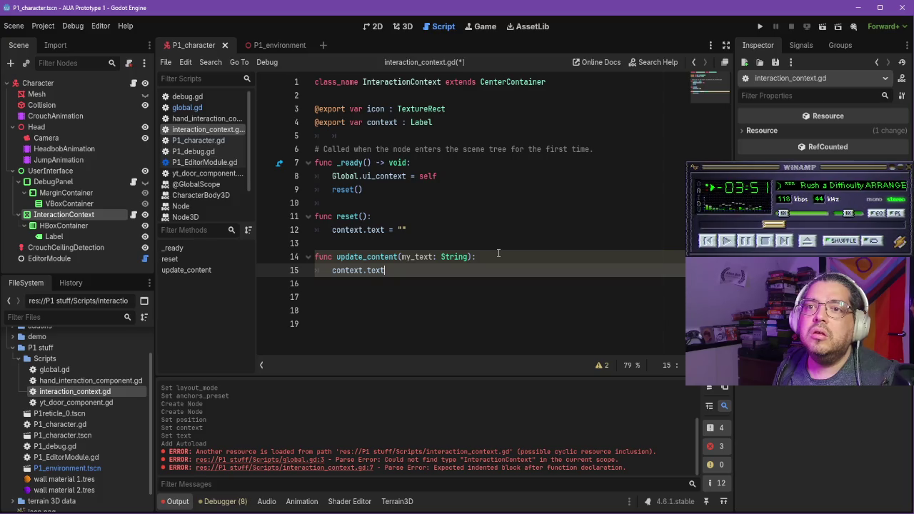
type("= my_")
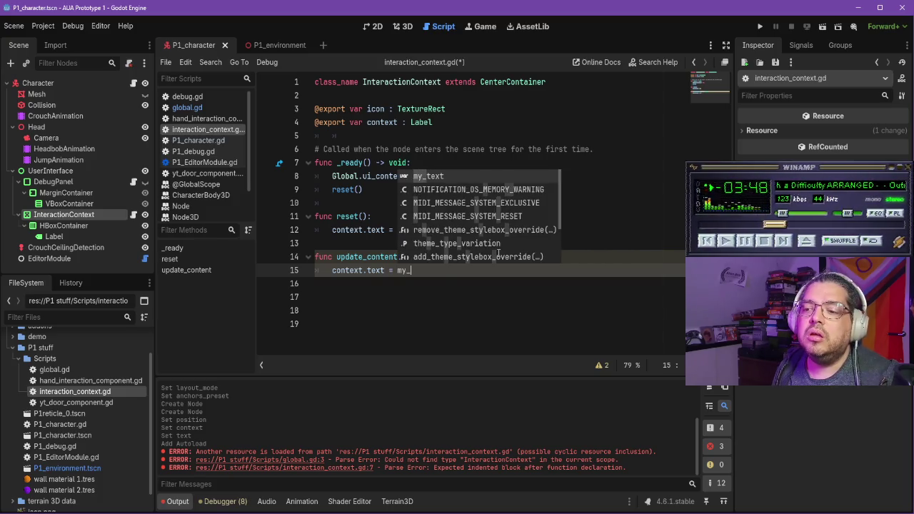
type("text")
left_click(449, 240)
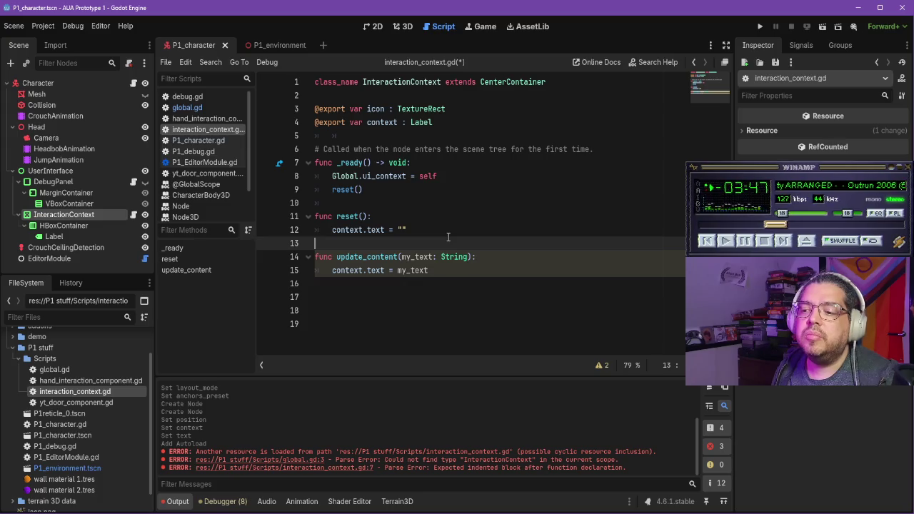
key("ctrl+s")
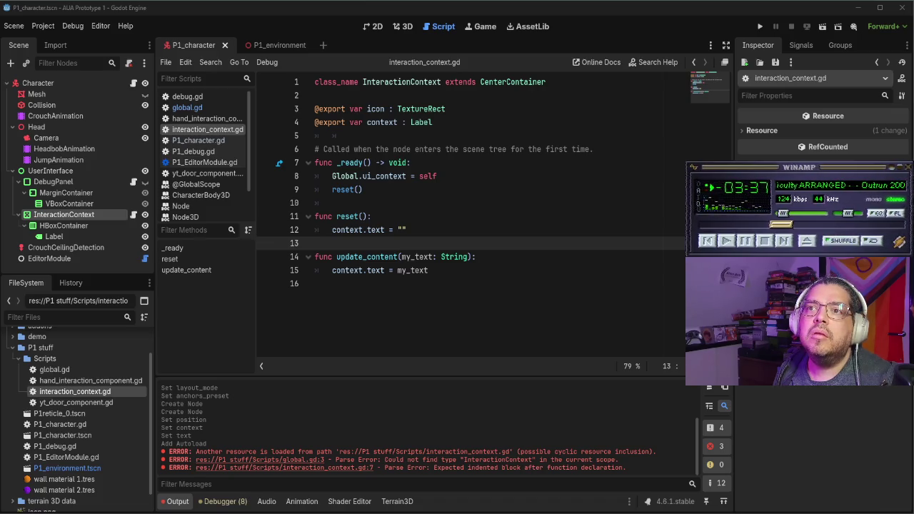
Step: Flip to P1_environment and back to P1_character, then open hand_interaction_component.gd from the FileSystem dock
left_click(285, 46)
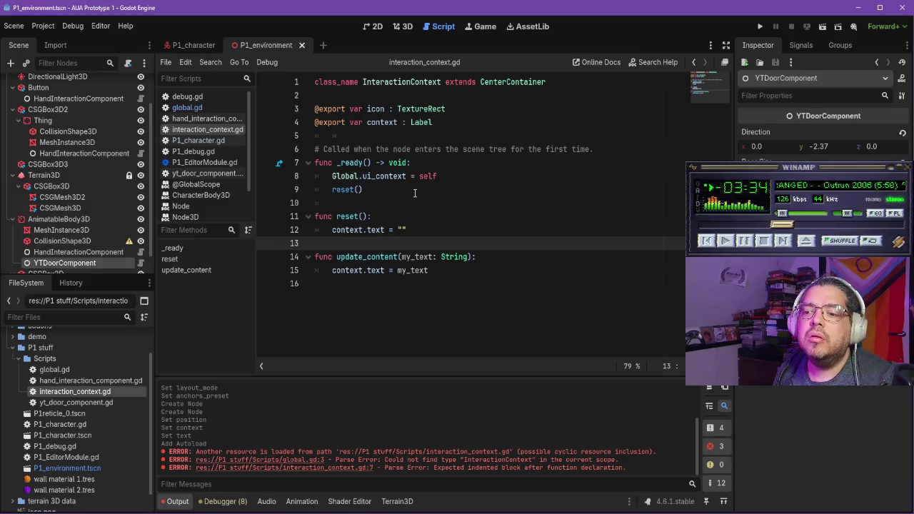
left_click(182, 46)
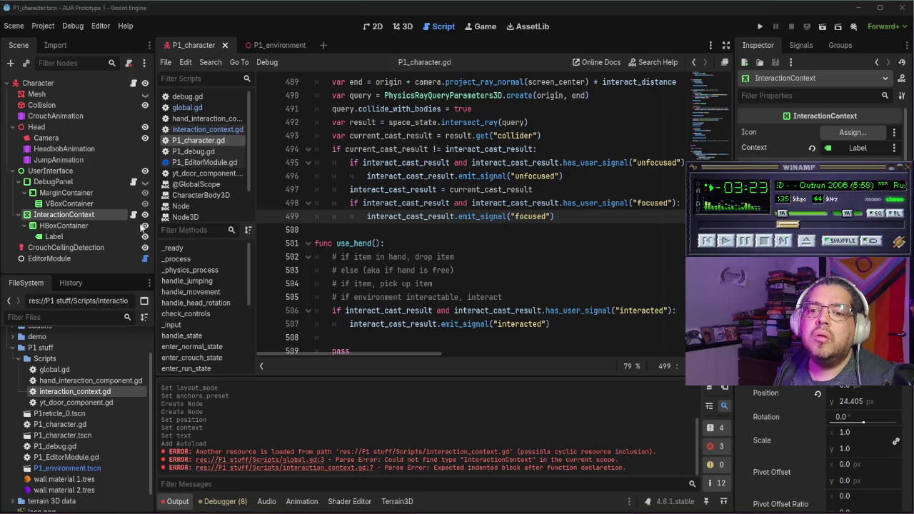
double_click(107, 381)
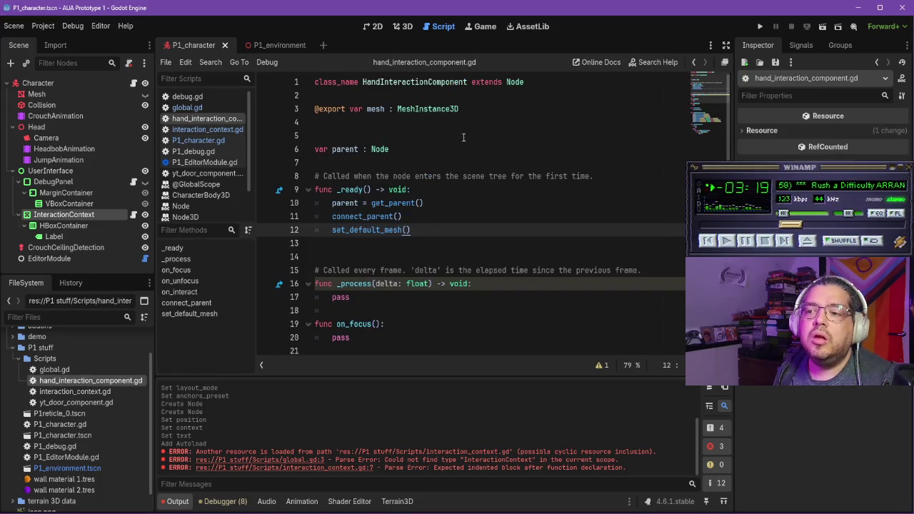
left_click(445, 126)
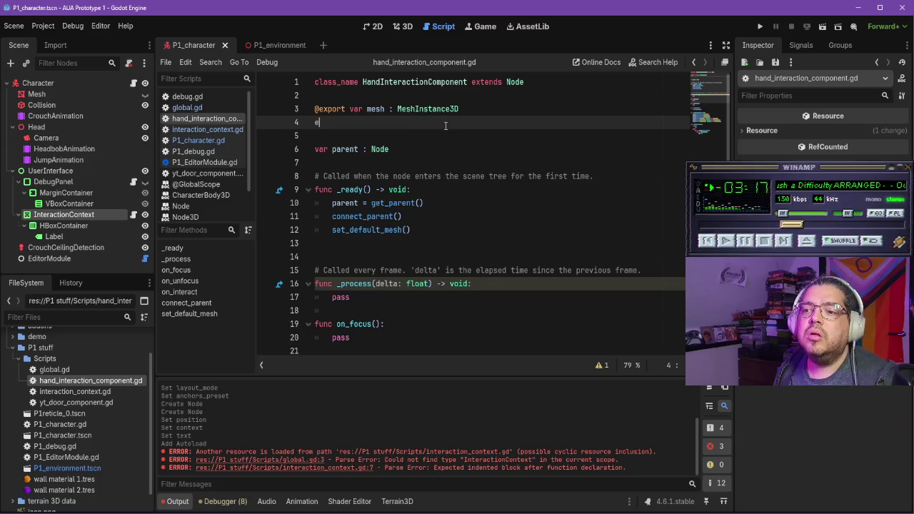
type("exp")
key("Return")
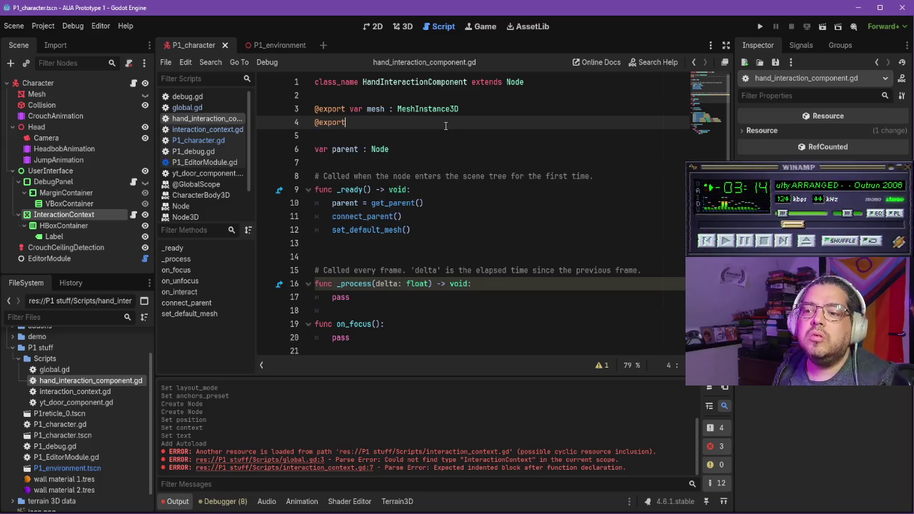
type("ar ")
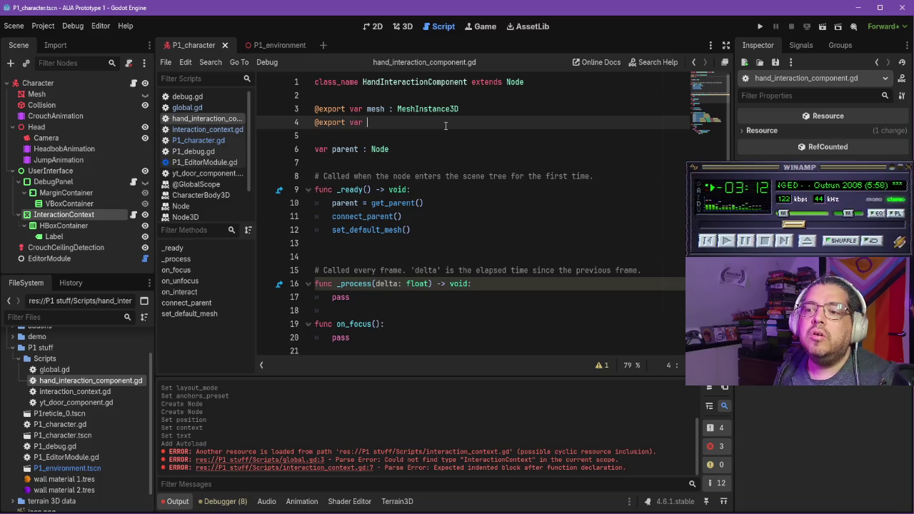
type("context: ")
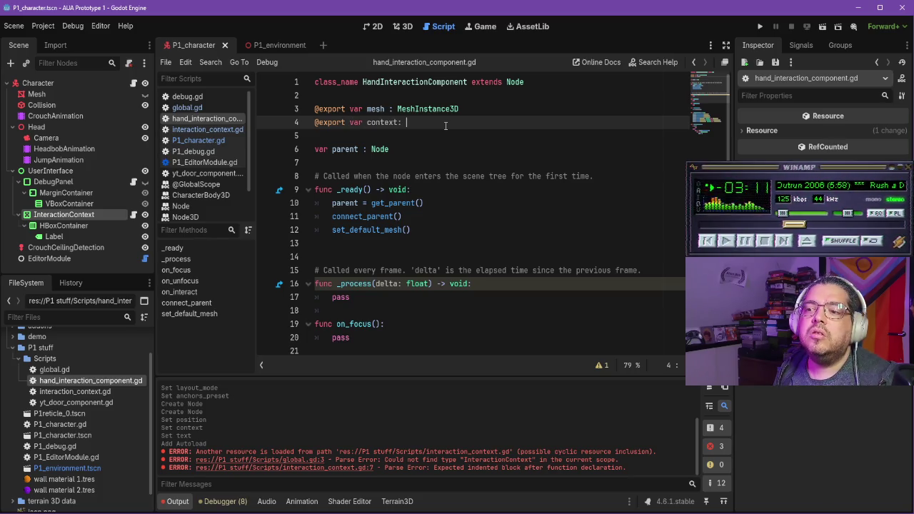
type("String")
key("Return")
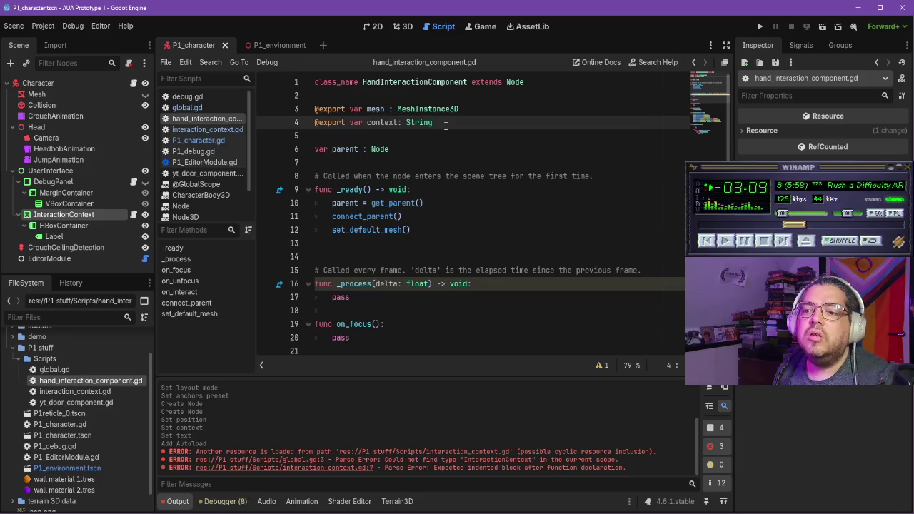
key("Return")
type("@")
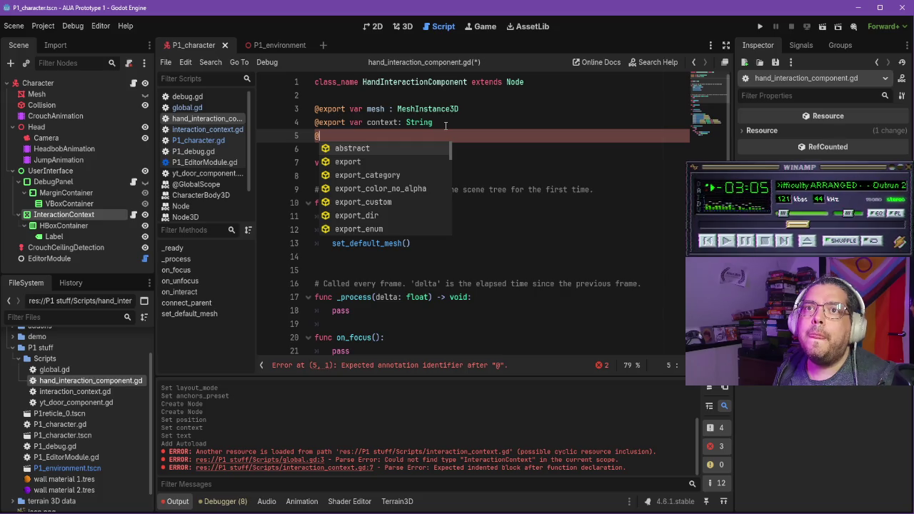
key("BackSpace")
key("BackSpace")
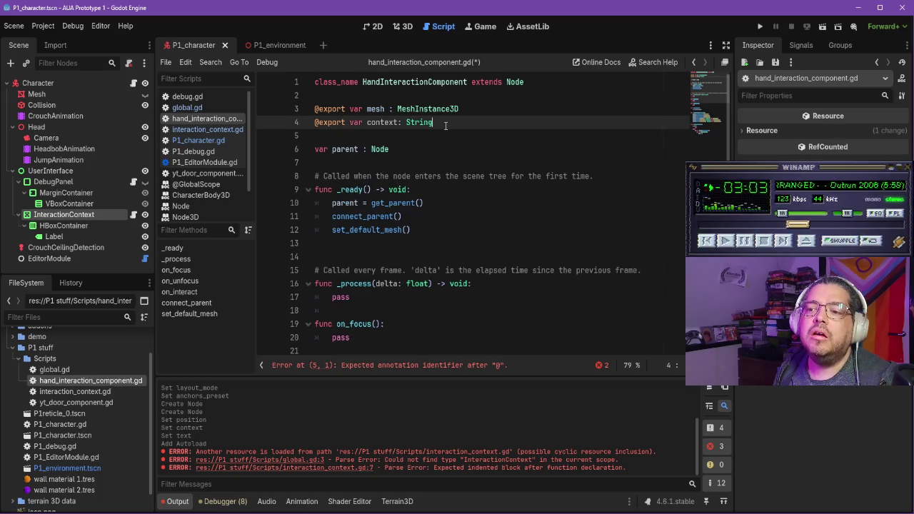
Step: Clear the Label node's placeholder text and switch to the P1_environment scene
left_click(54, 237)
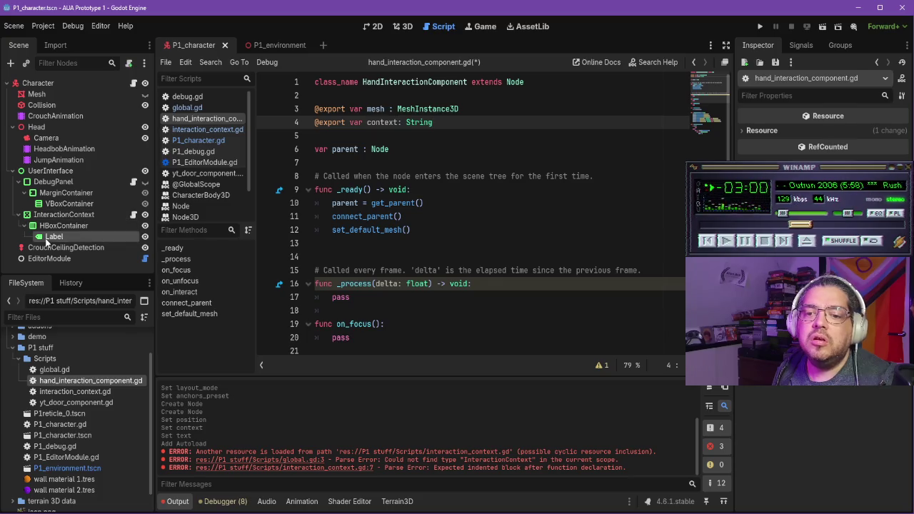
key("BackSpace")
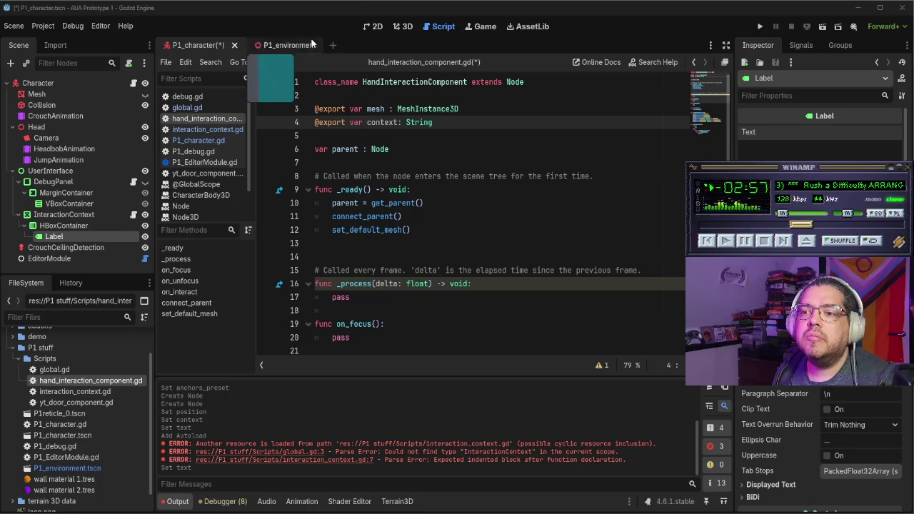
left_click(448, 127)
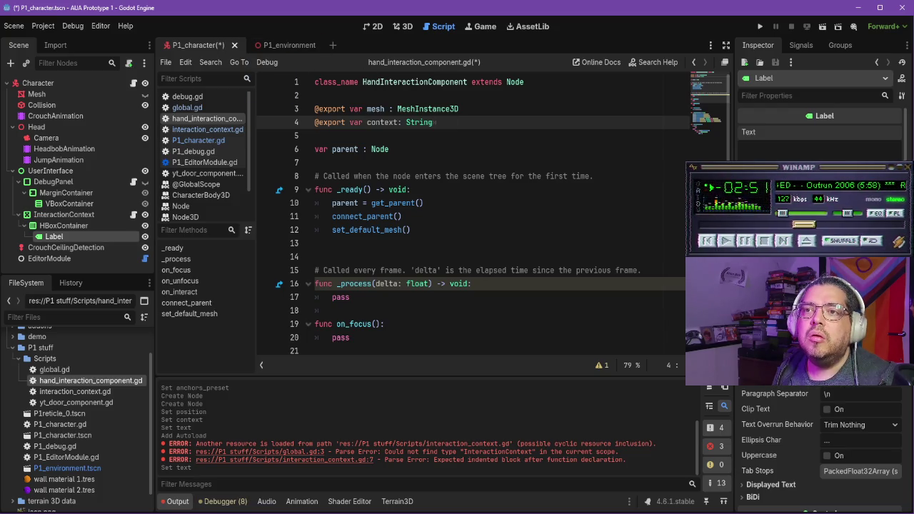
left_click(290, 44)
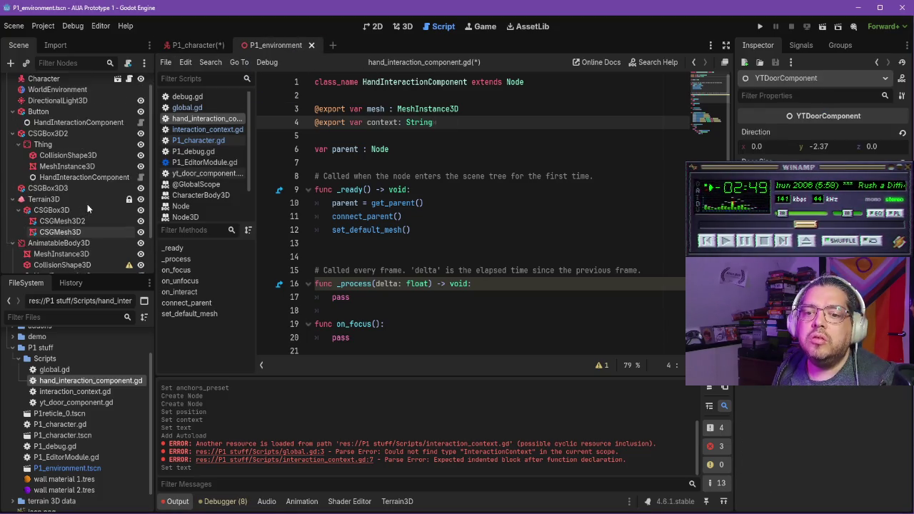
Step: Set the three HandInteractionComponents' Context to Thing, Button and Door, then save the scene
scroll(87, 204, "up", 3)
left_click(83, 193)
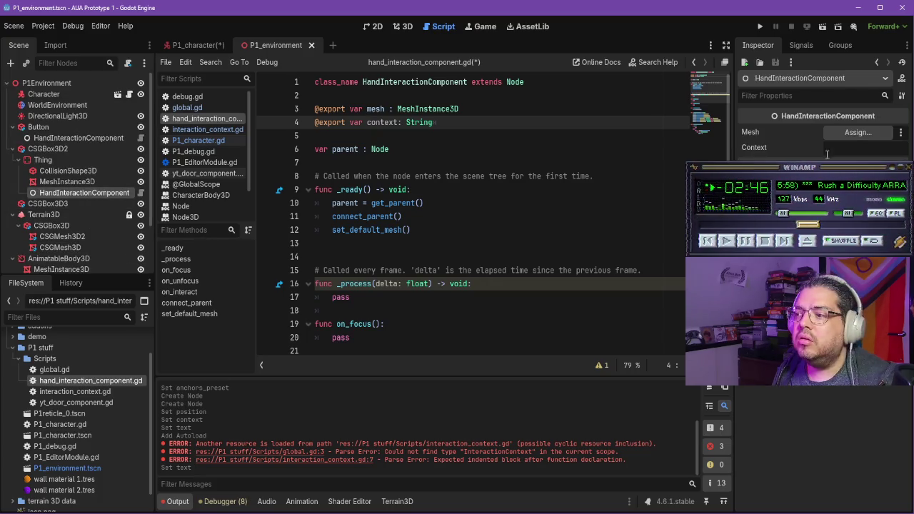
left_click(863, 148)
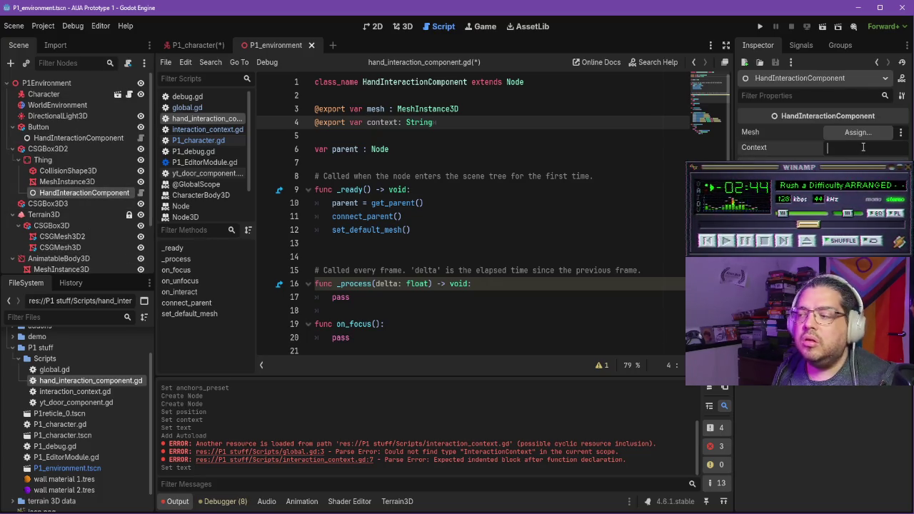
type("THing")
key("BackSpace")
key("BackSpace")
key("BackSpace")
type("hing")
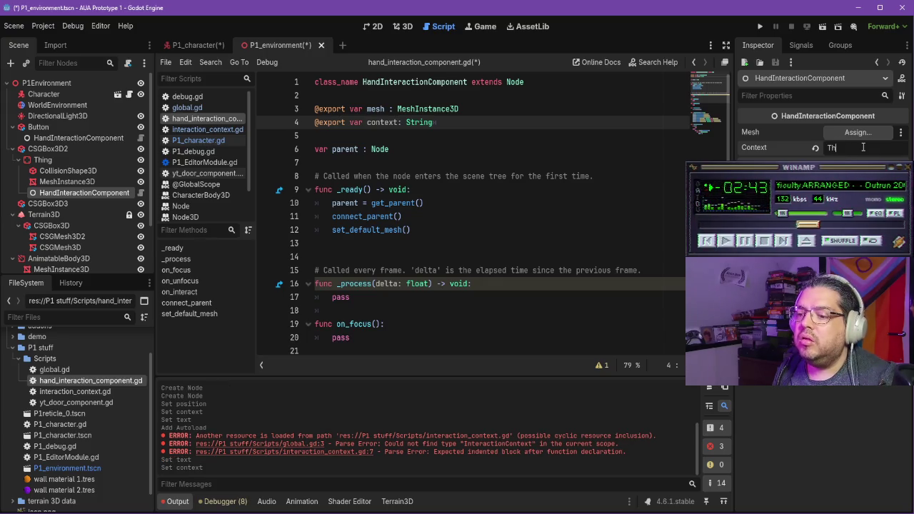
left_click(76, 138)
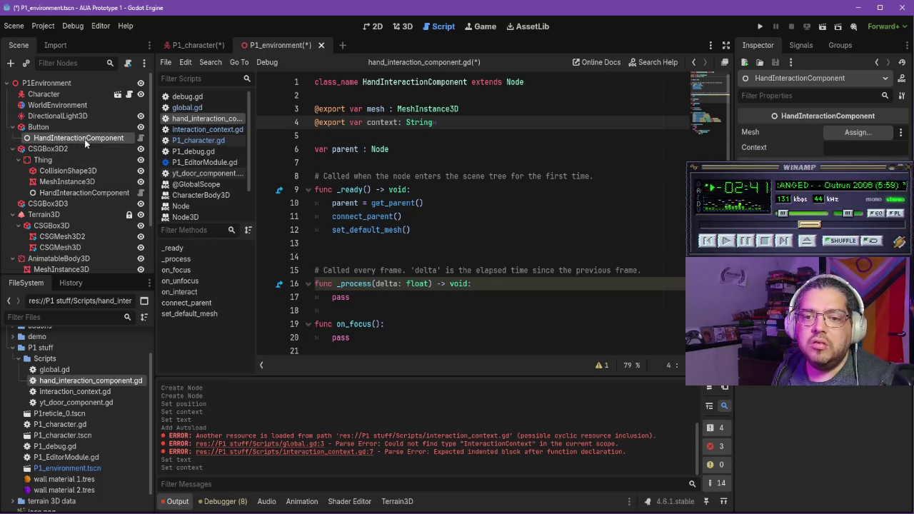
left_click(855, 148)
type("Button")
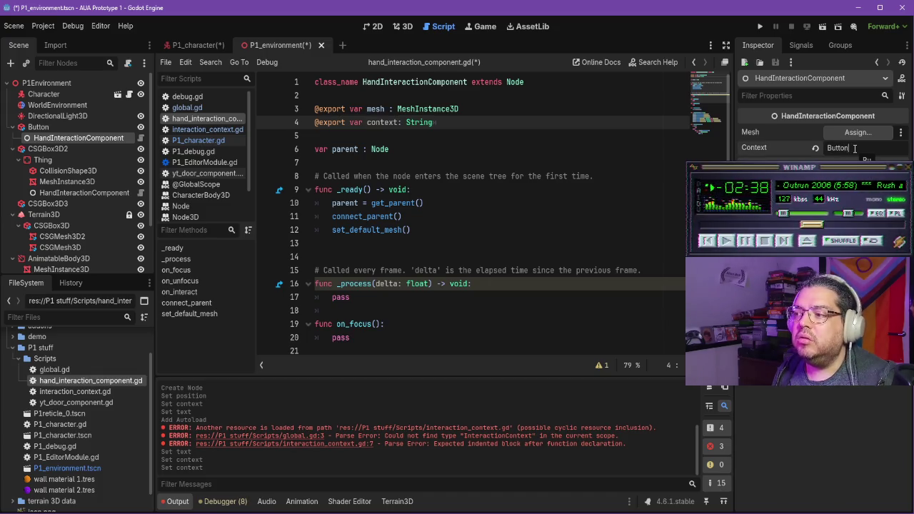
scroll(98, 190, "down", 3)
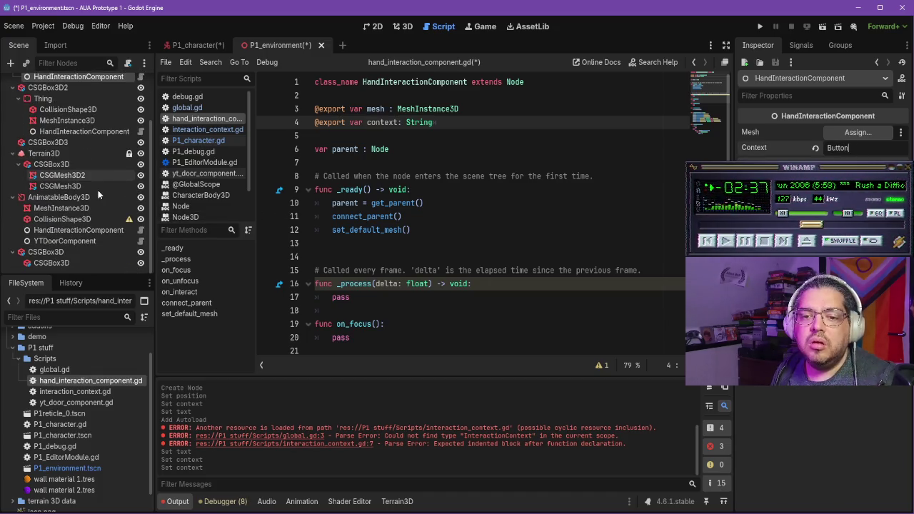
left_click(78, 230)
left_click(865, 150)
type("Door")
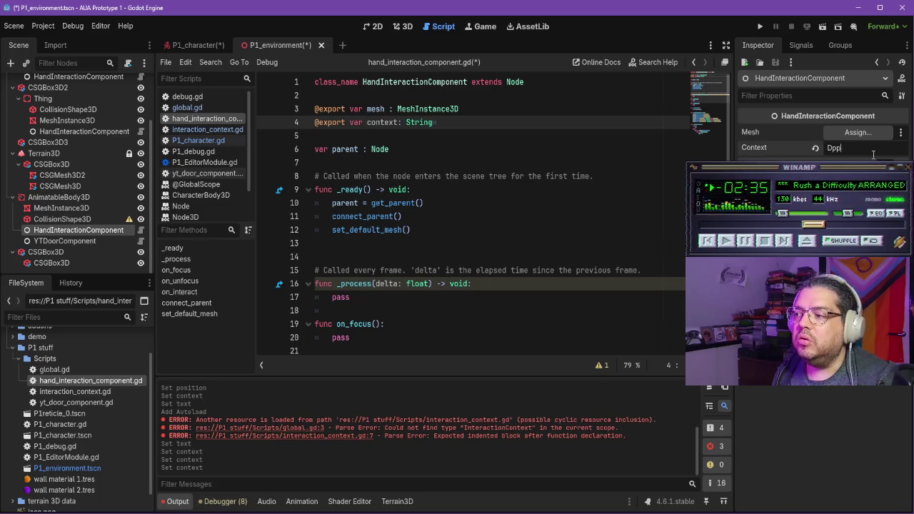
key("ctrl+s")
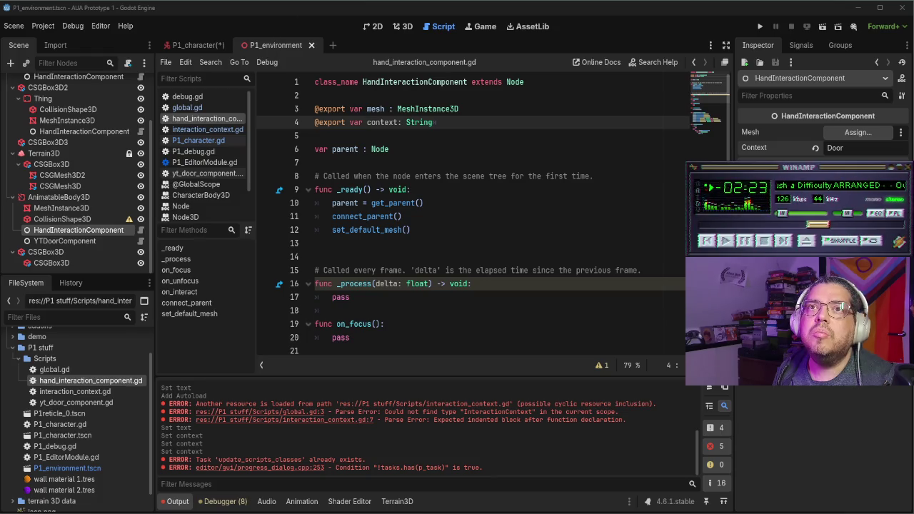
Step: In on_focus, replace pass with Global.ui_context.update_content(context)
scroll(371, 140, "down", 5)
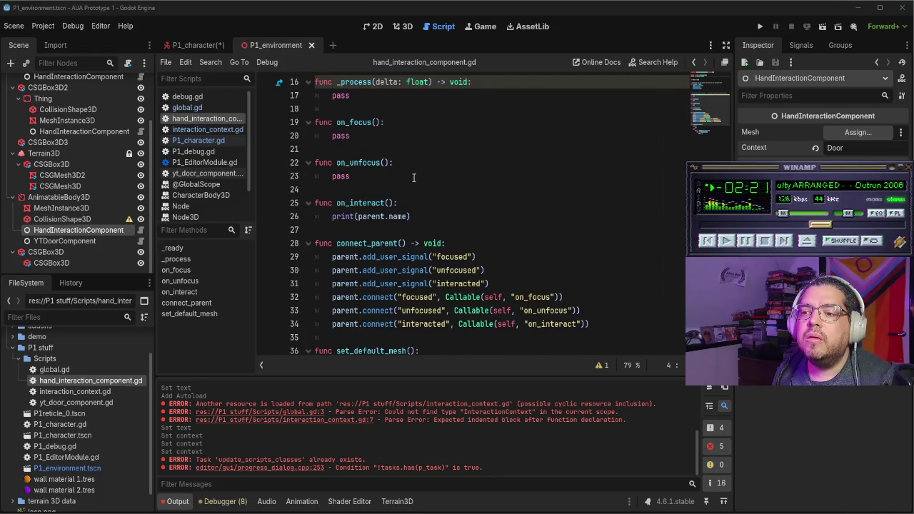
left_click(365, 137)
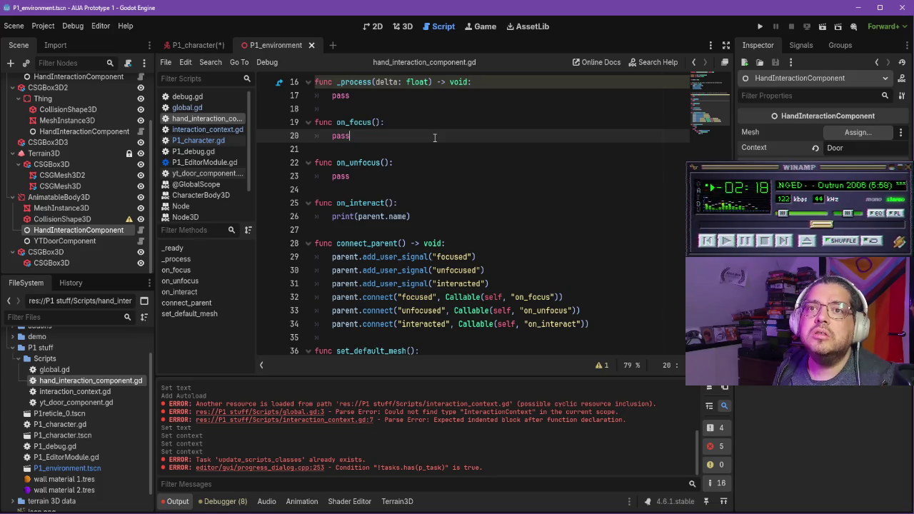
key("BackSpace")
type("lob")
key("Return")
type(".")
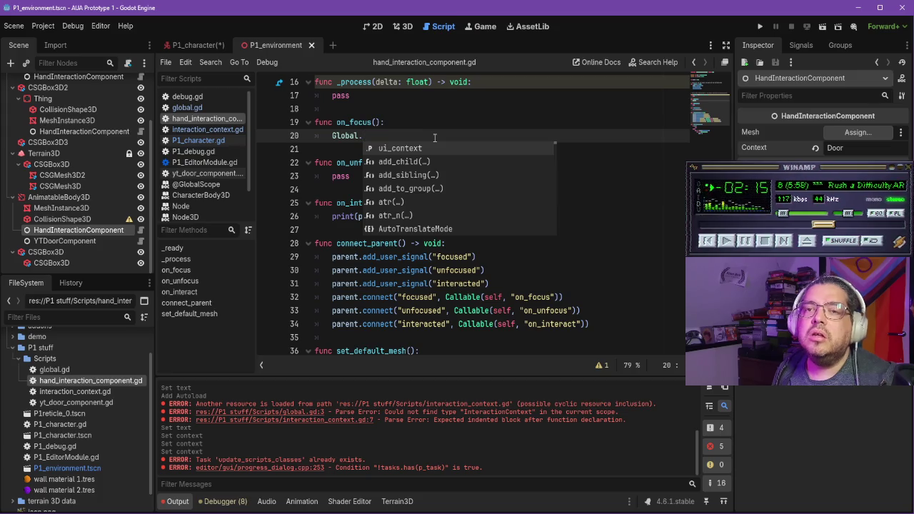
type("u")
key("Return")
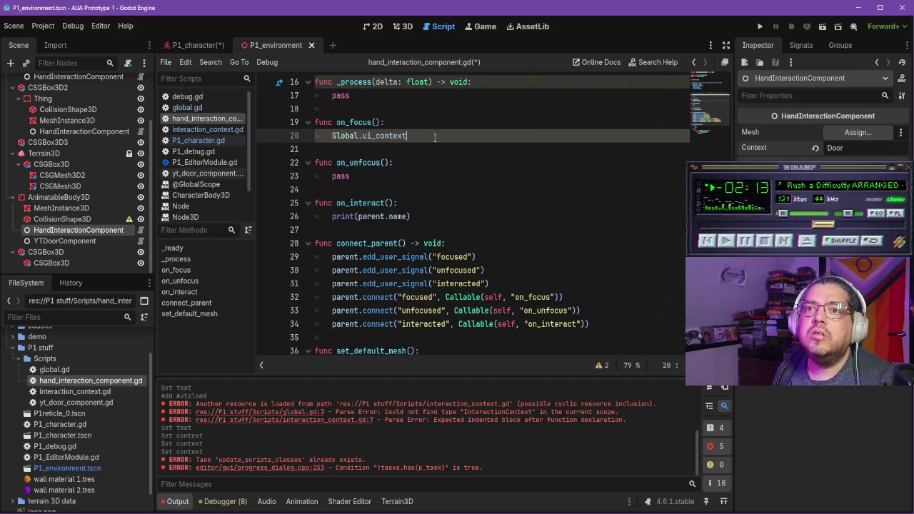
type("update")
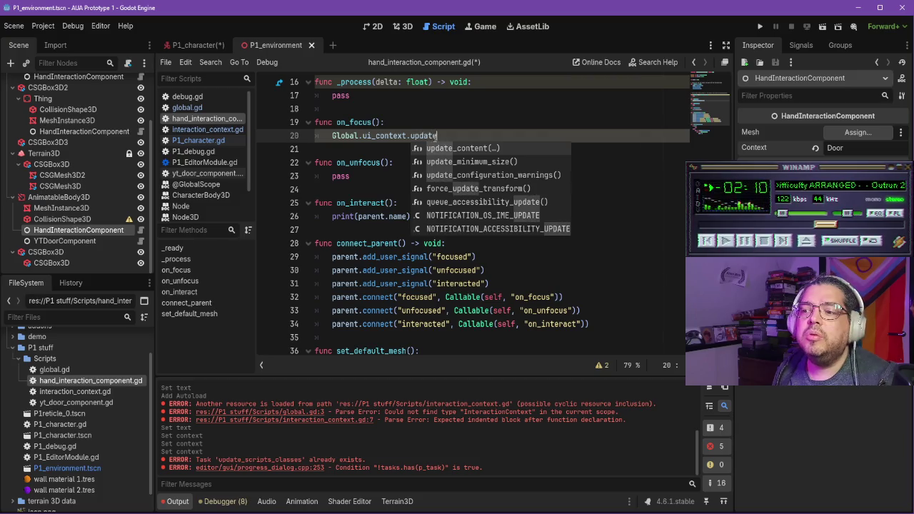
key("Return")
type("context")
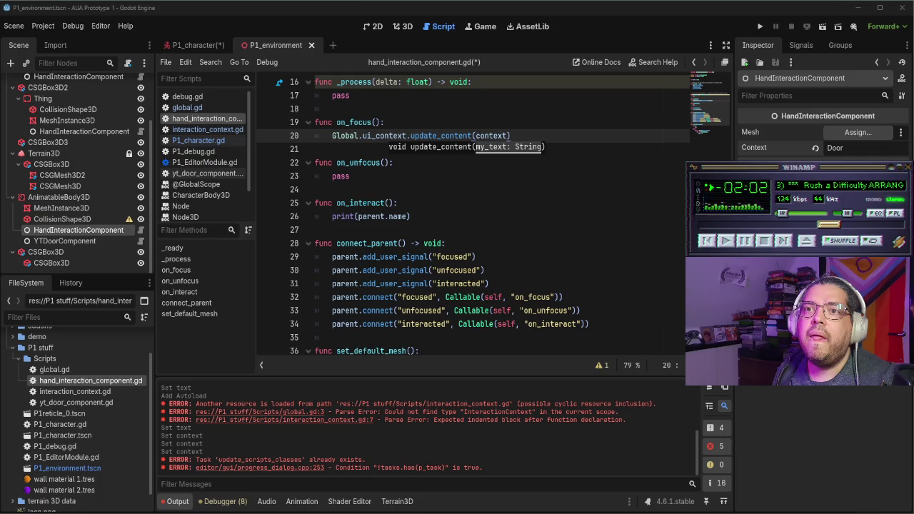
Step: In on_unfocus, replace pass with Global.ui_context.reset() and save
left_click_drag(422, 217, 334, 219)
left_click_drag(350, 178, 330, 177)
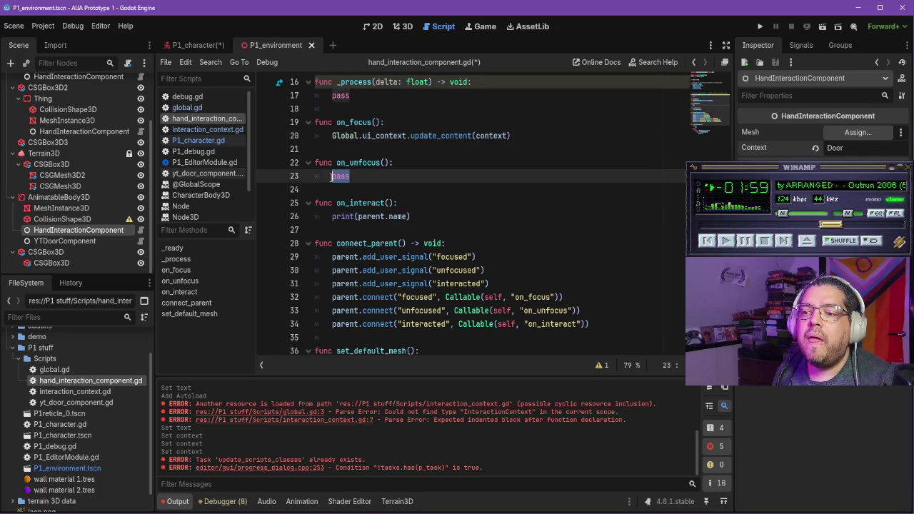
type("@Globa")
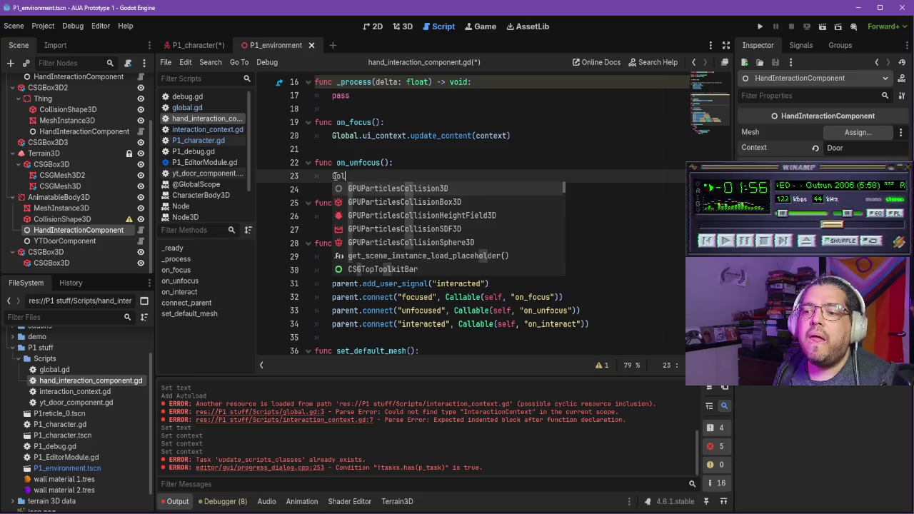
type("l.ui")
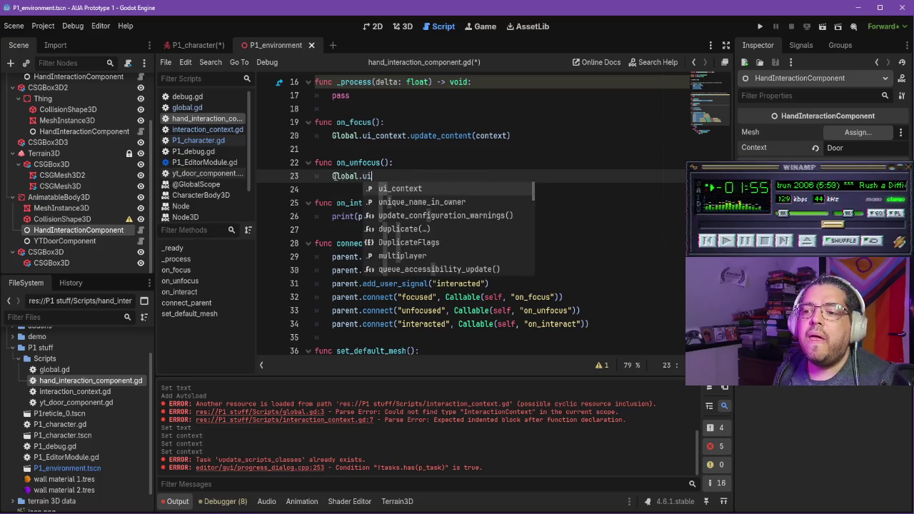
type("_context.re")
key("Return")
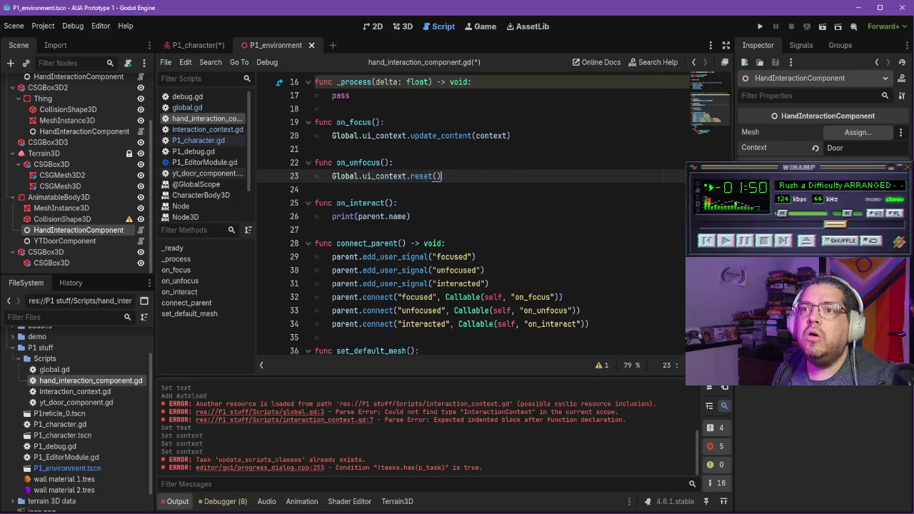
left_click(476, 193)
key("ctrl+s")
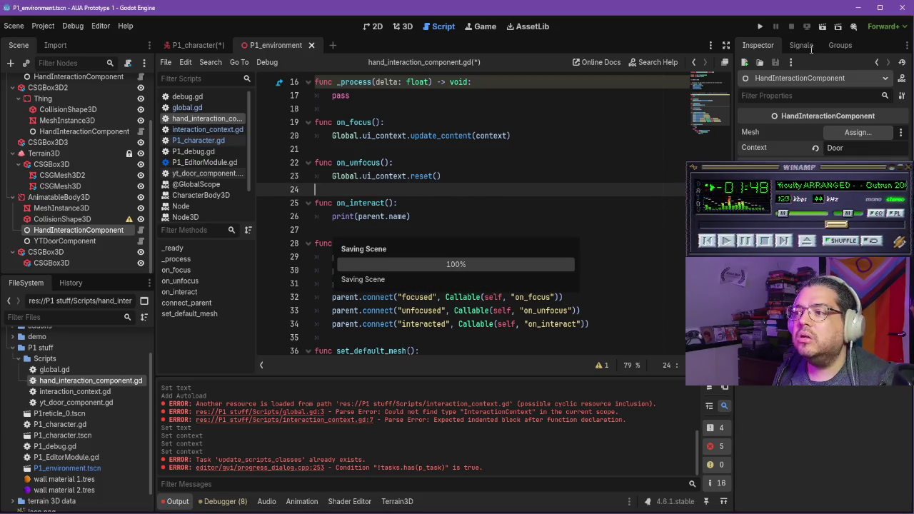
Step: Run the project and walk between the door and the blocks to check the Door, Thing and Button labels
left_click(760, 26)
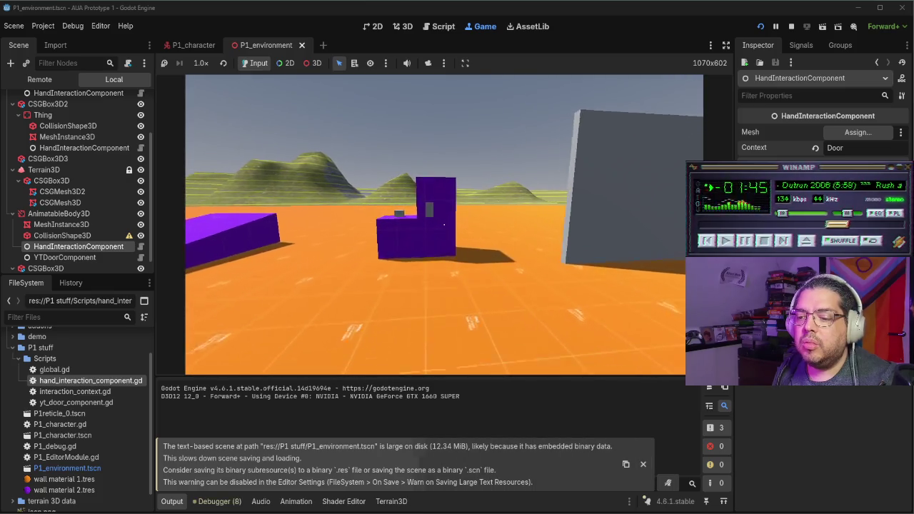
key("w")
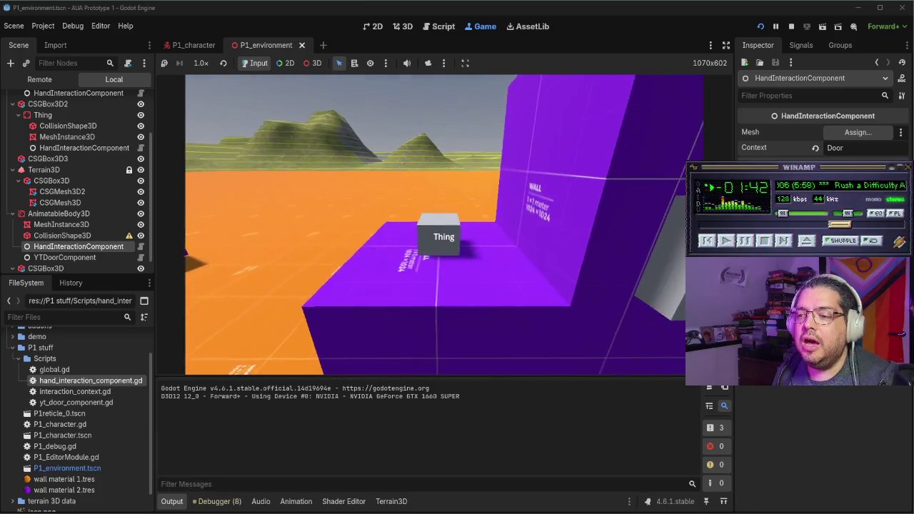
key("w")
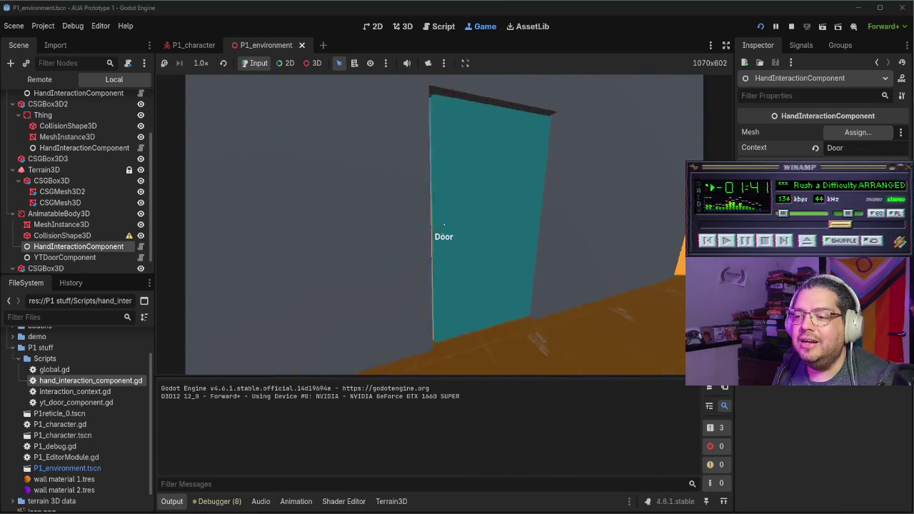
key("s")
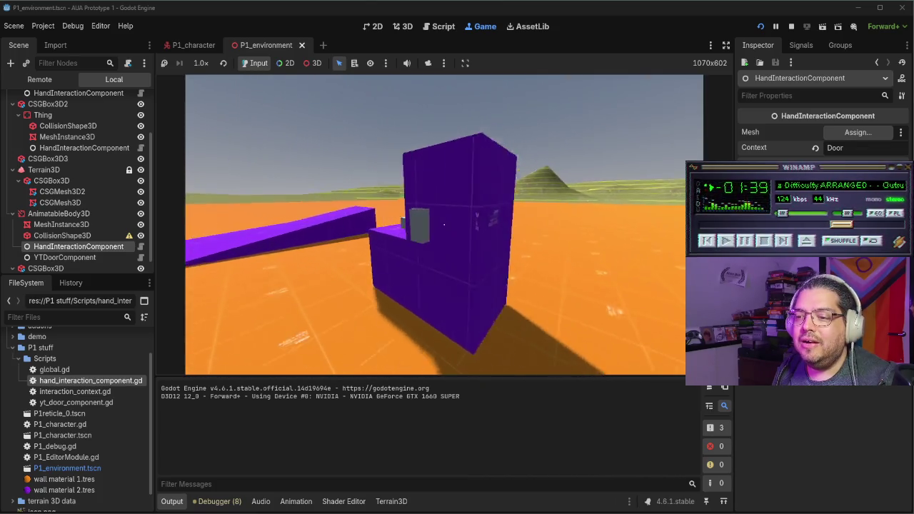
key("w")
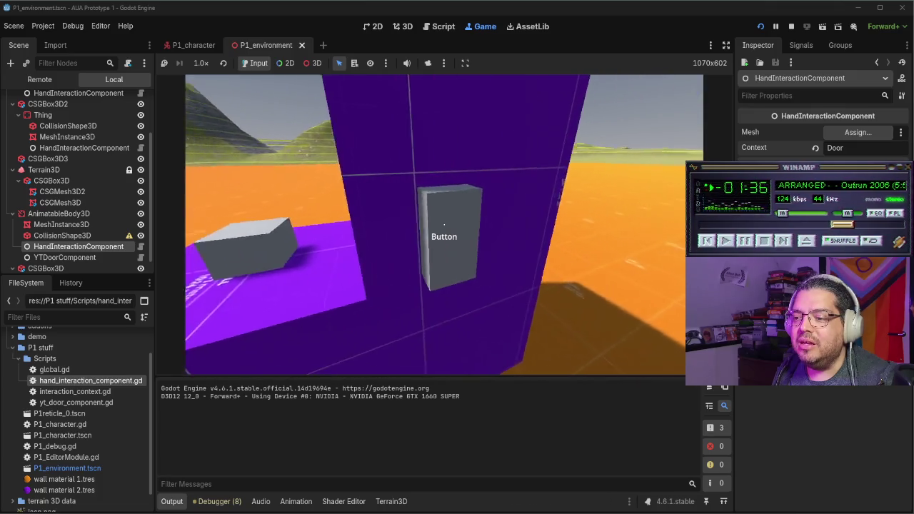
key("w")
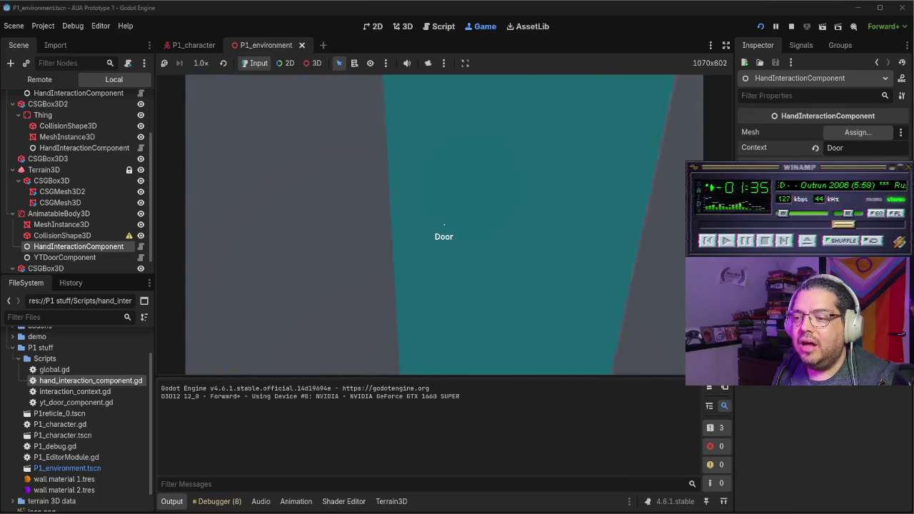
key("s")
key("s")
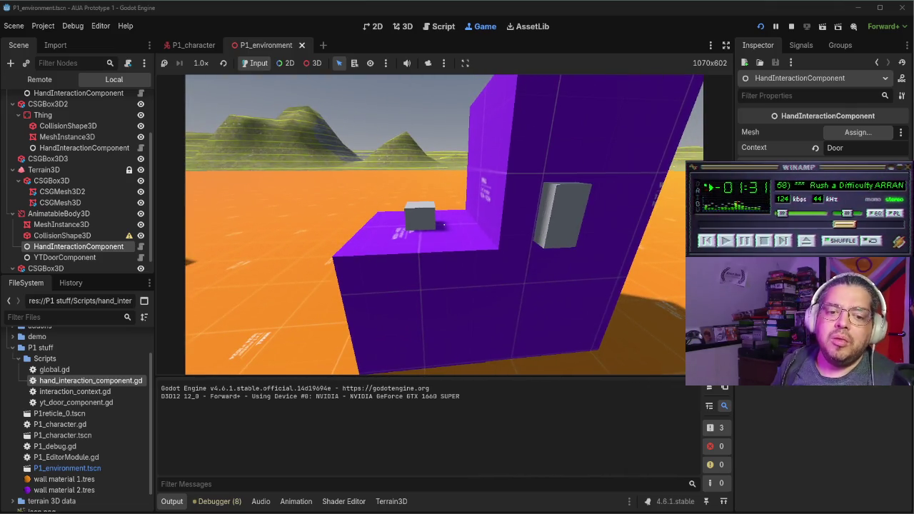
key("alt+Tab")
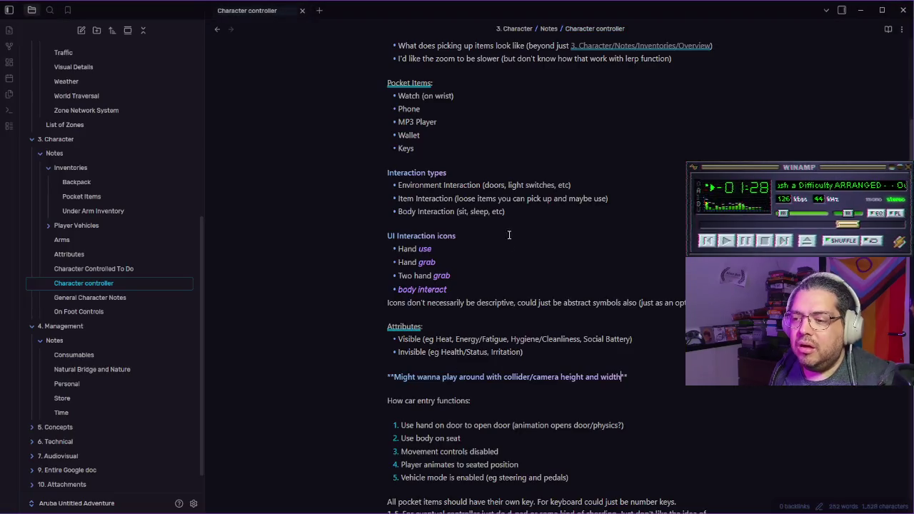
Step: In Character Controlled To Do, replace the last bullet with 'Figure out interaction icons and implement in interaction_context'
scroll(484, 220, "up", 3)
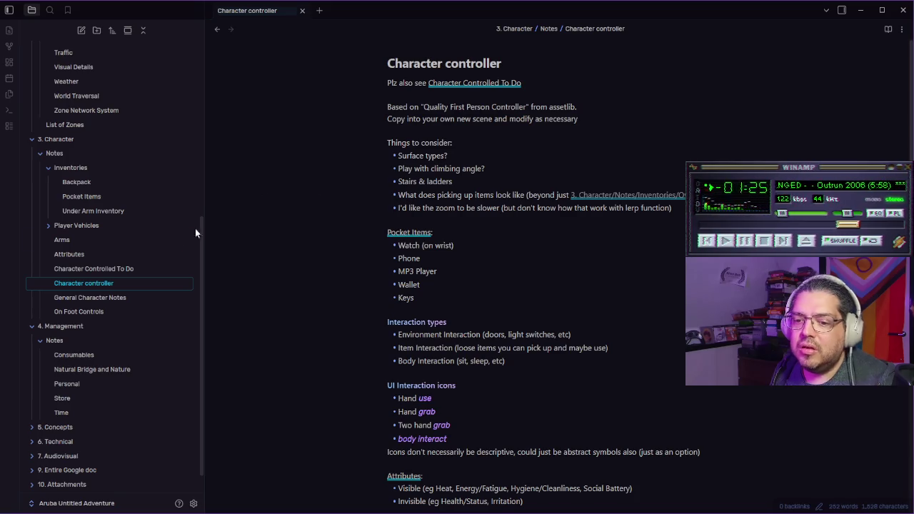
left_click(143, 268)
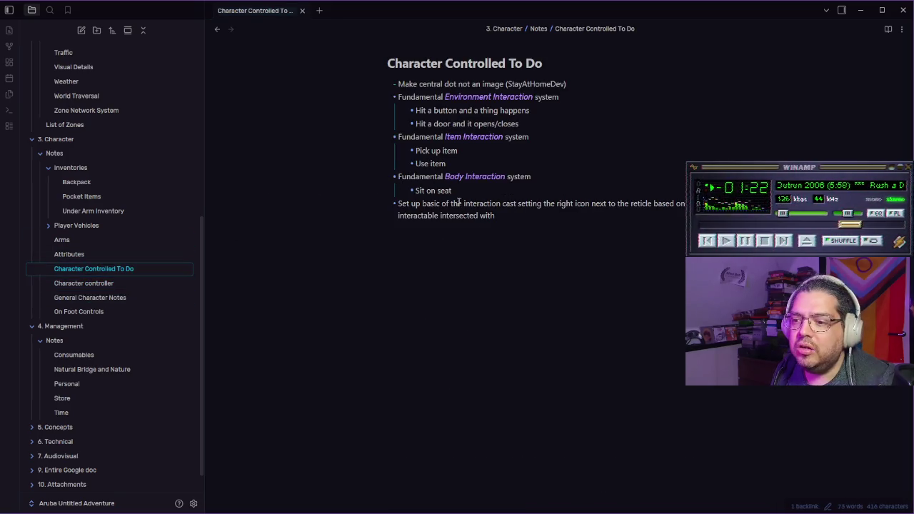
triple_click(486, 215)
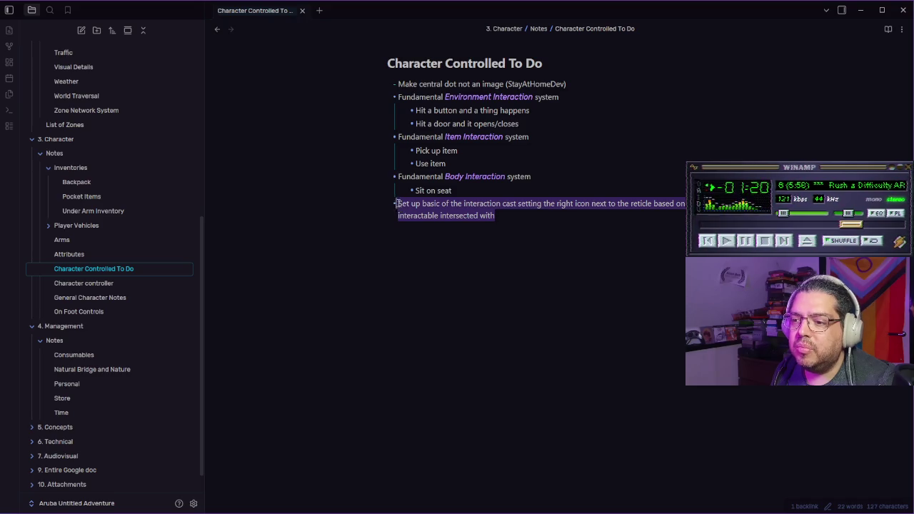
key("BackSpace")
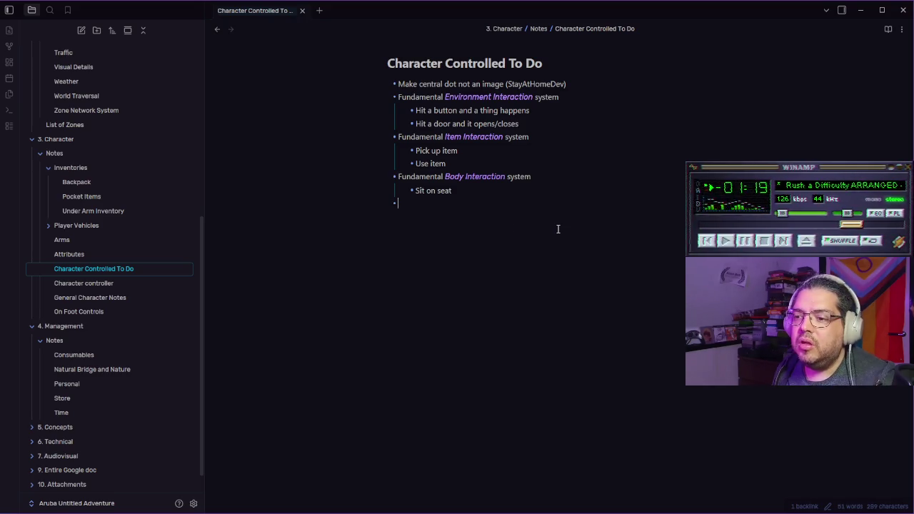
type("Fu")
key("BackSpace")
type("igure o")
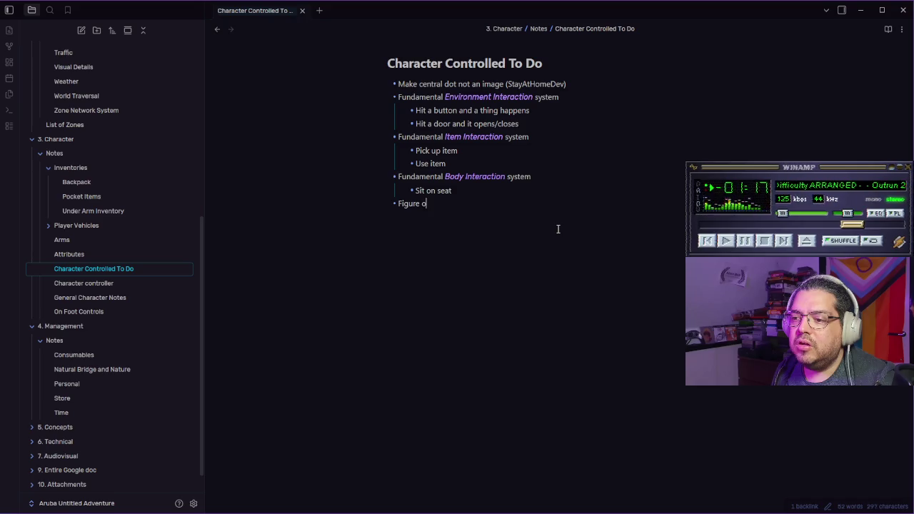
type("ut interaction")
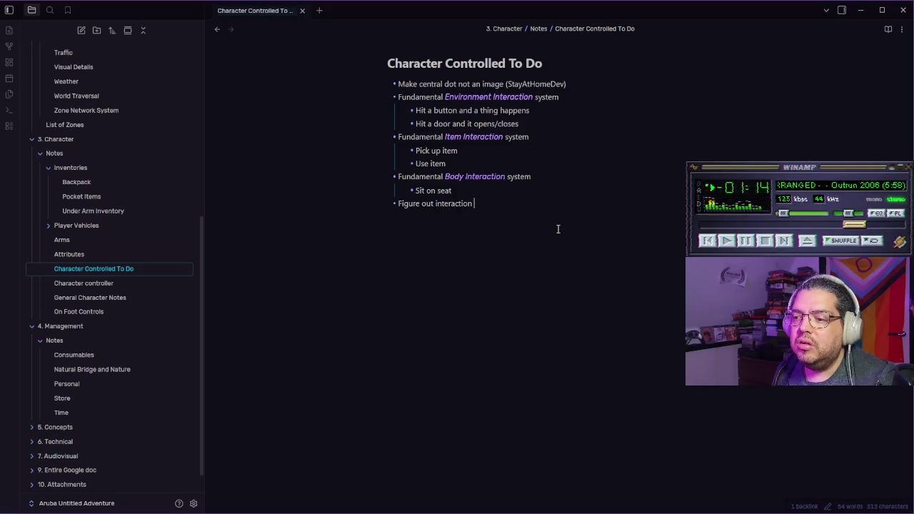
type(" icons and imple")
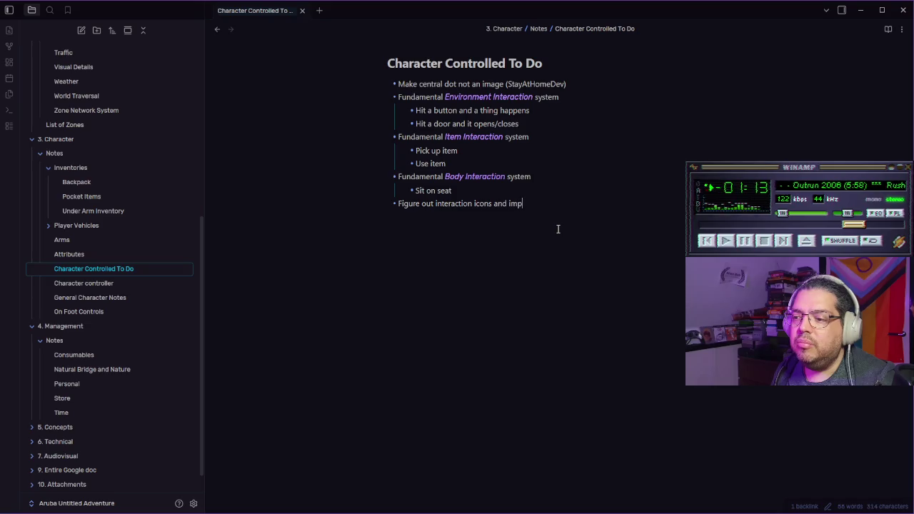
type("ment in")
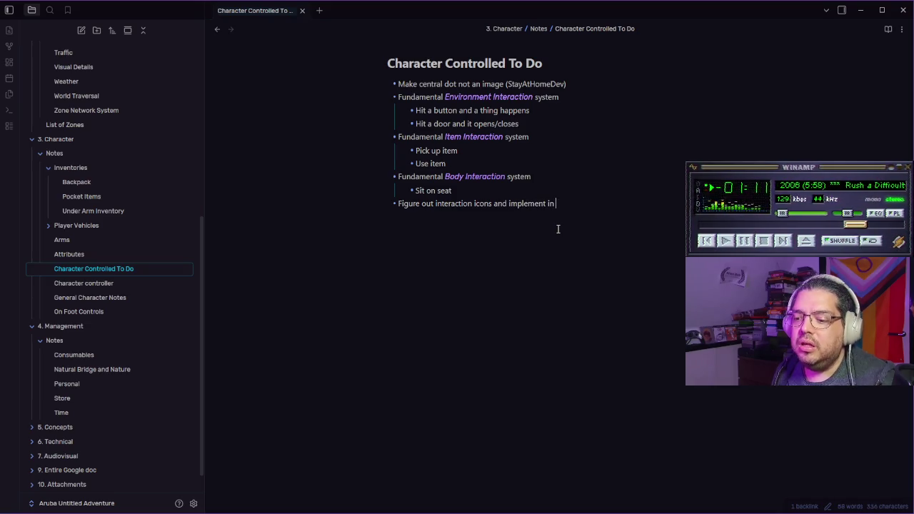
key("alt+Tab")
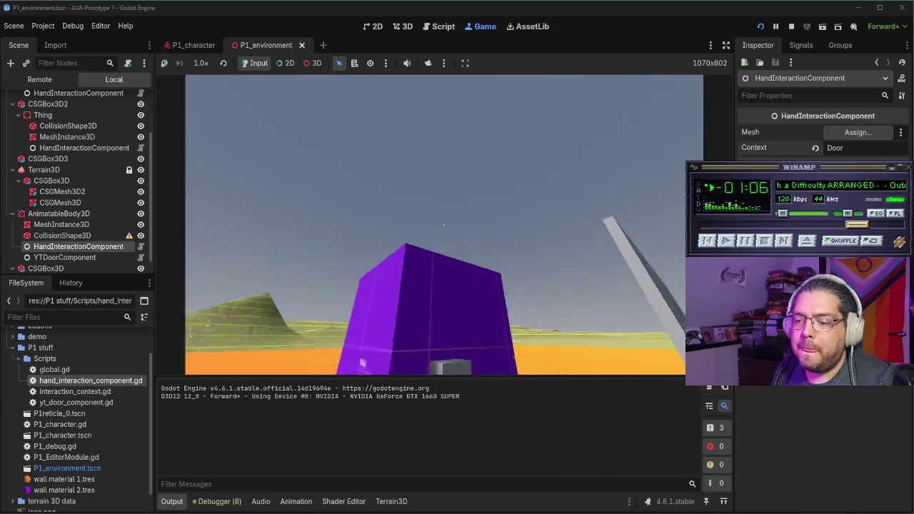
key("alt+Tab")
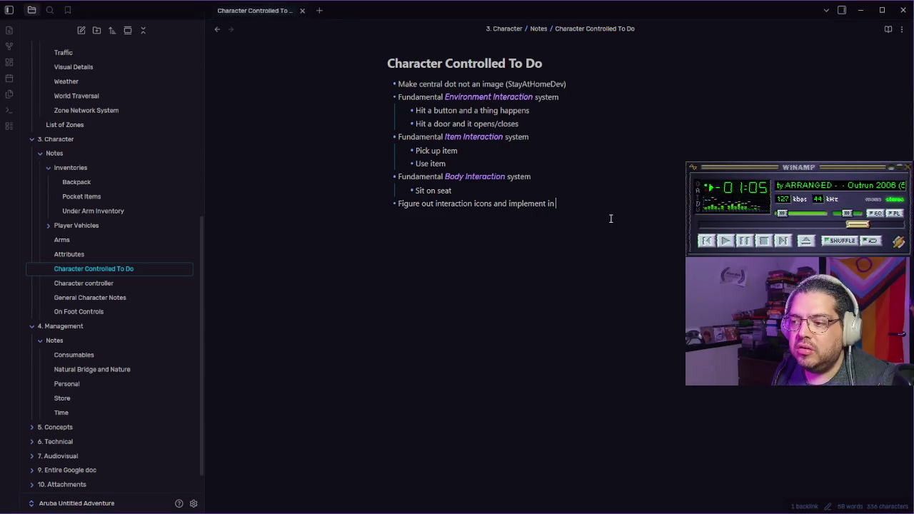
type("interaction_context")
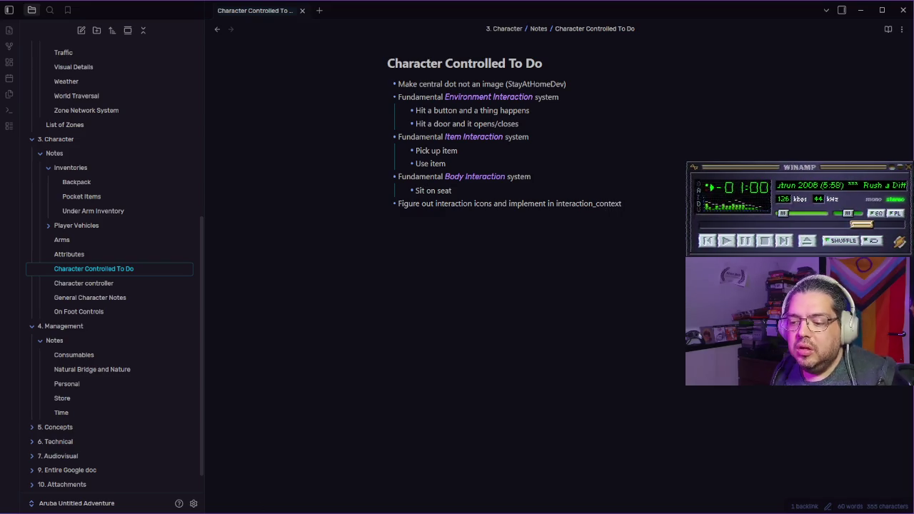
key("alt+Tab")
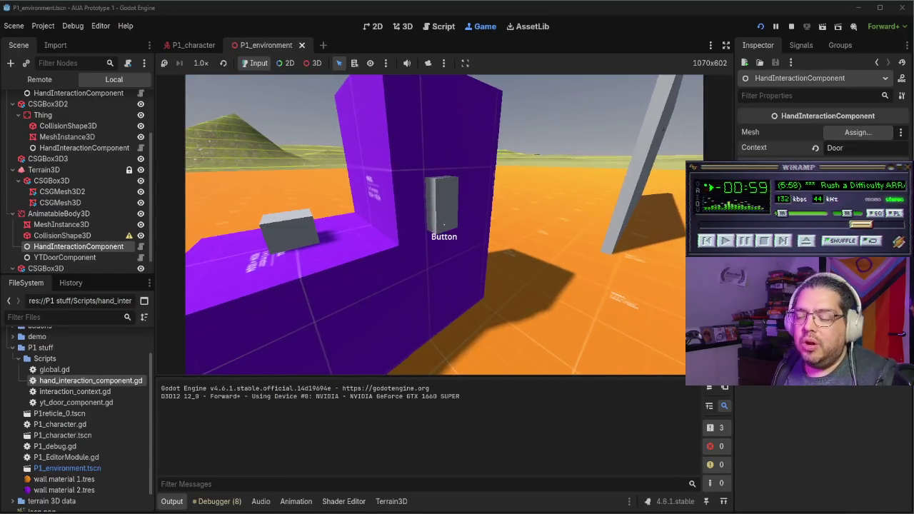
Step: In the running game, face the button on the purple wall, then the teal door, confirming their labels
key("w")
key("s")
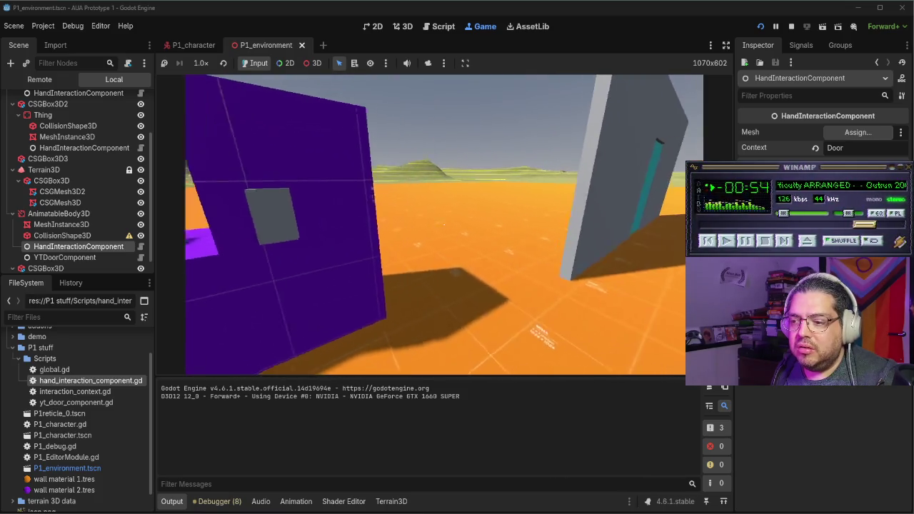
key("w")
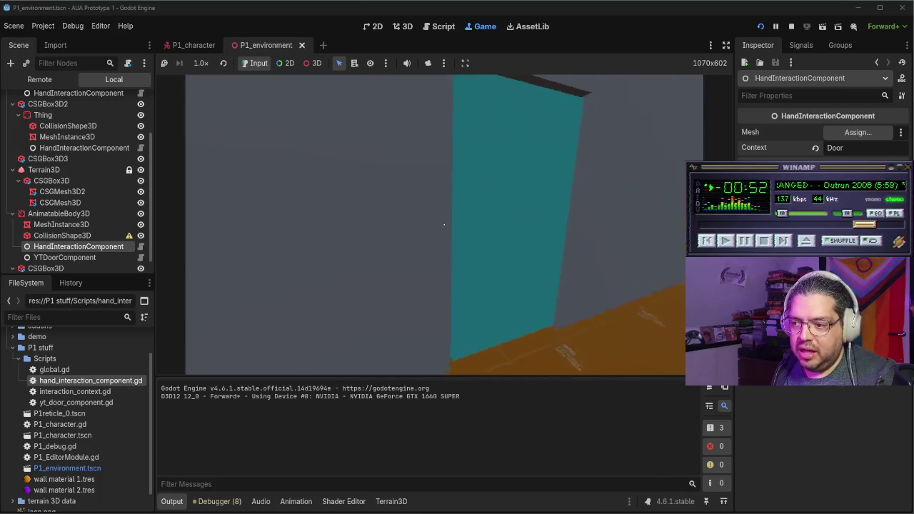
key("s")
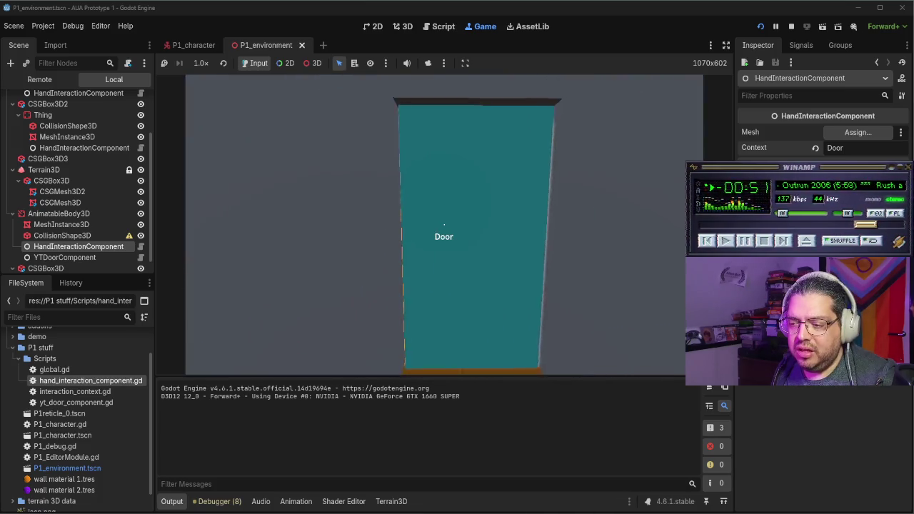
key("alt+Tab")
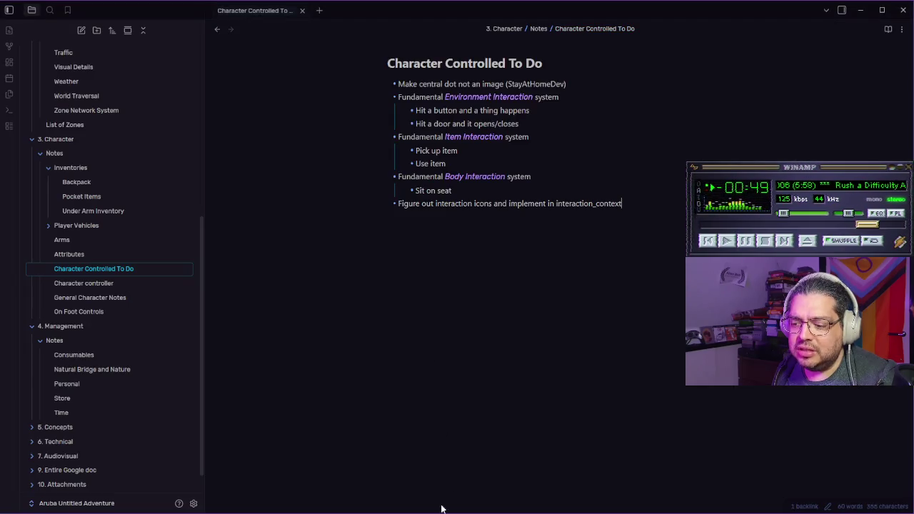
Step: Type a to-do about maybe still giving items name labels, possibly semi-automatically, then bring up the tutorial video
type("aybe still have labels ")
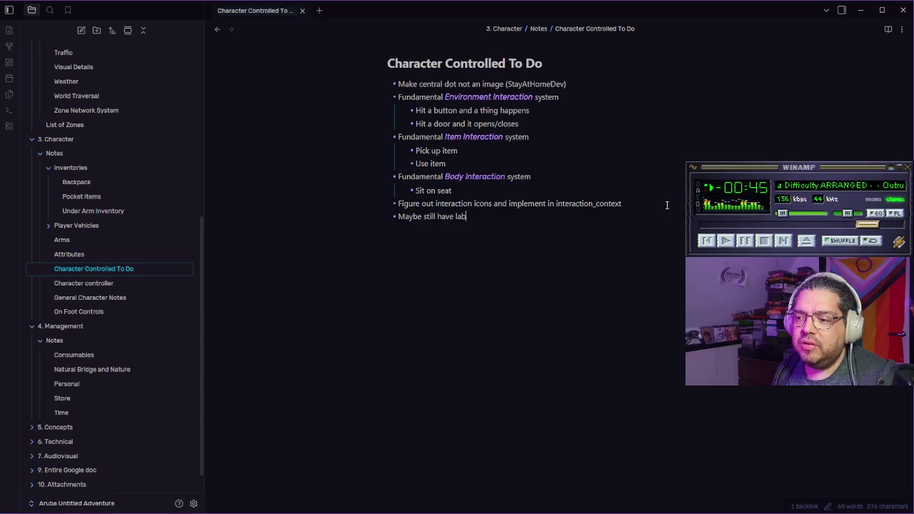
type("for items")
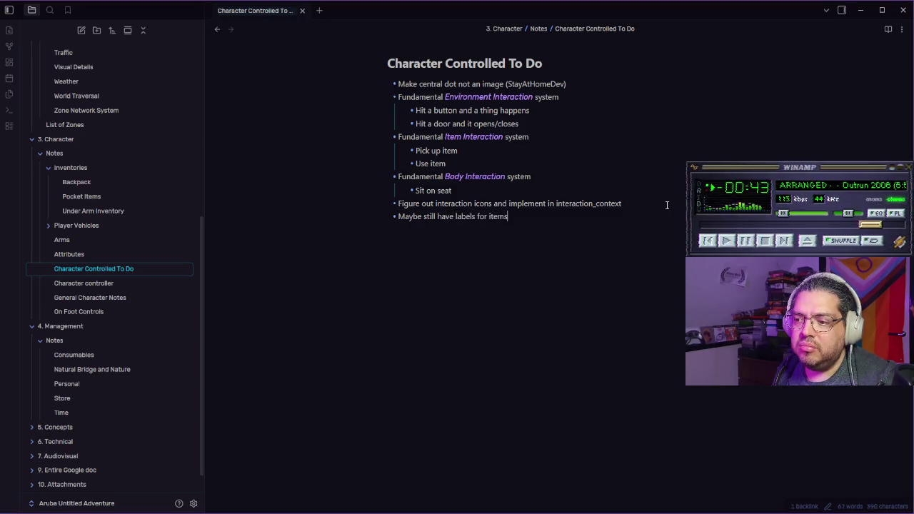
type(" so that they are named or whatever")
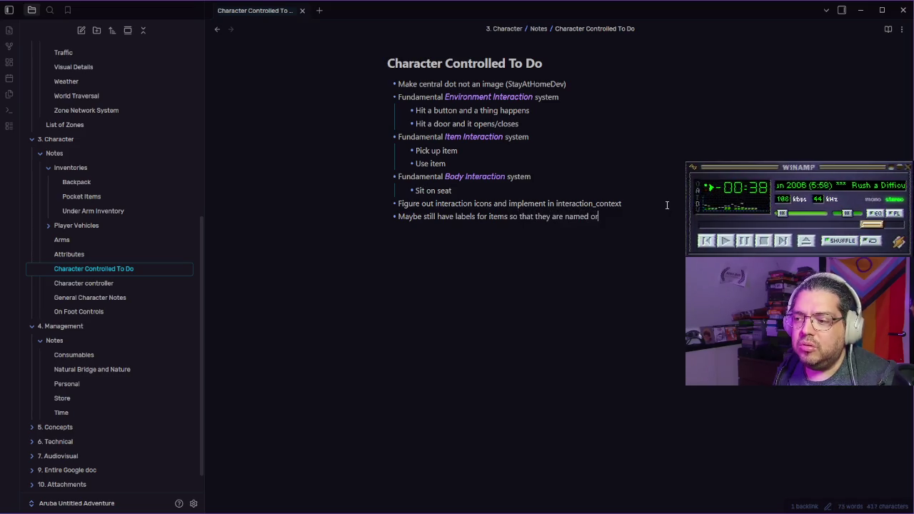
type(", but maybe in a semi-automated")
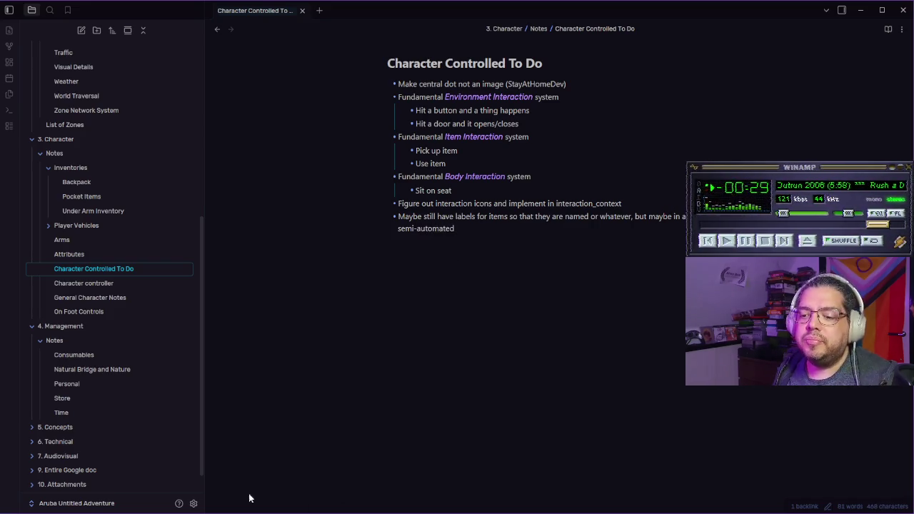
left_click(264, 512)
Step: Maximise the YouTube Context UI tutorial and scroll through The Godot FPS Project playlist
left_click(264, 512)
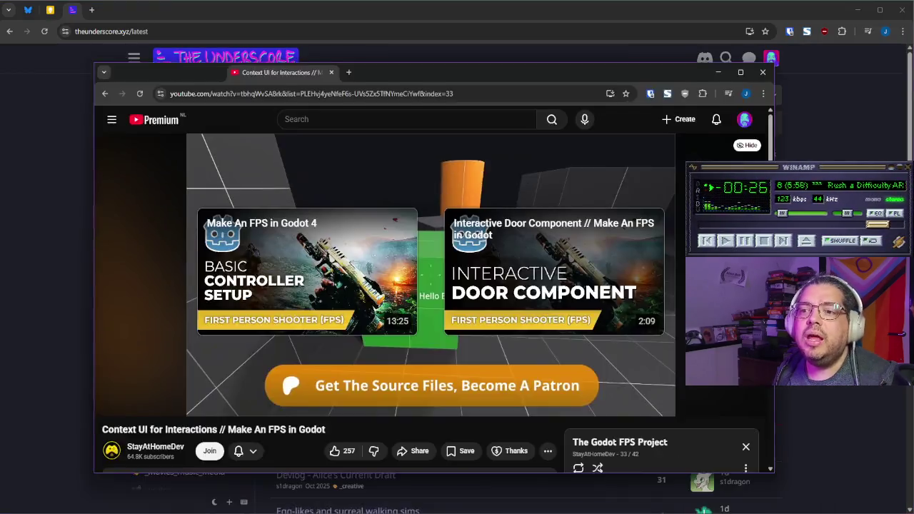
key("super+Up")
scroll(343, 286, "down", 5)
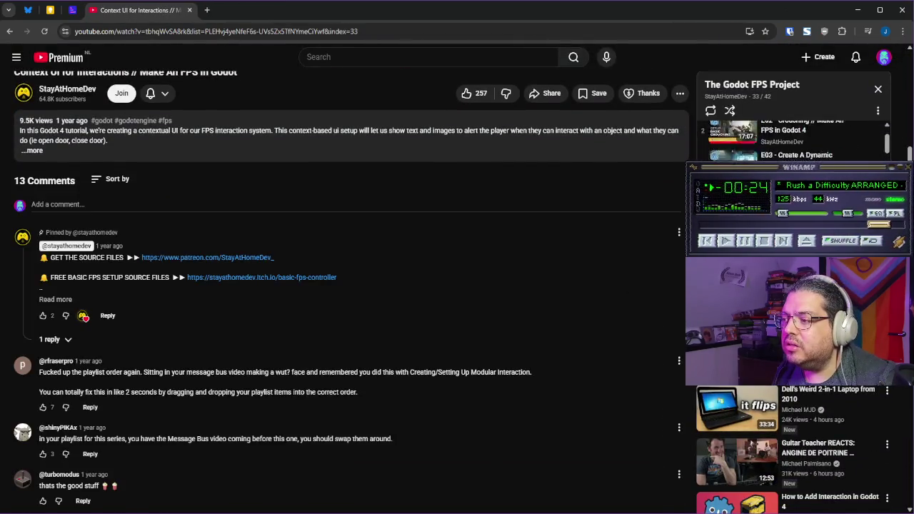
scroll(603, 224, "up", 5)
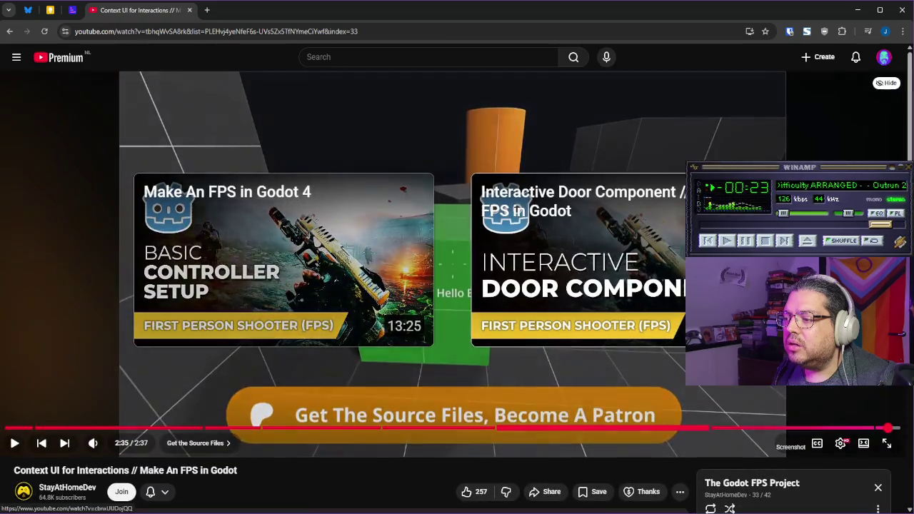
scroll(603, 224, "down", 2)
scroll(291, 82, "up", 2)
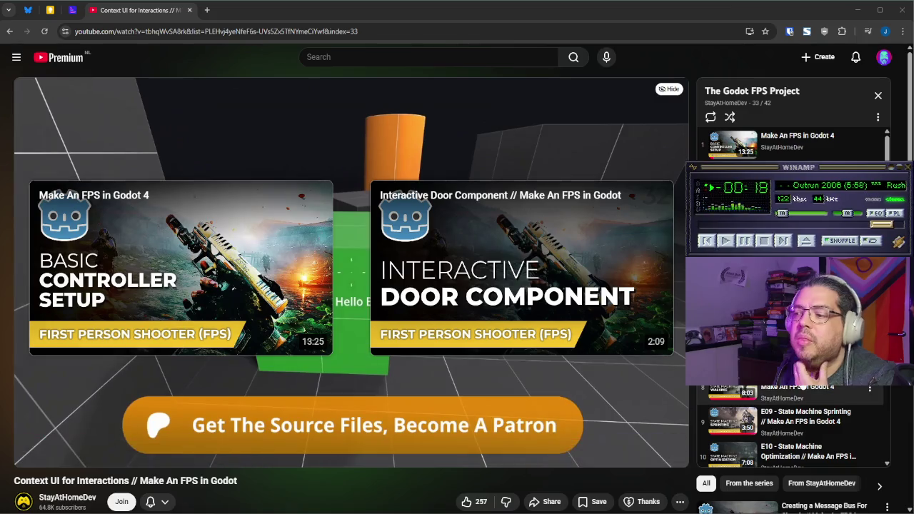
scroll(793, 285, "down", 10)
scroll(793, 286, "down", 6)
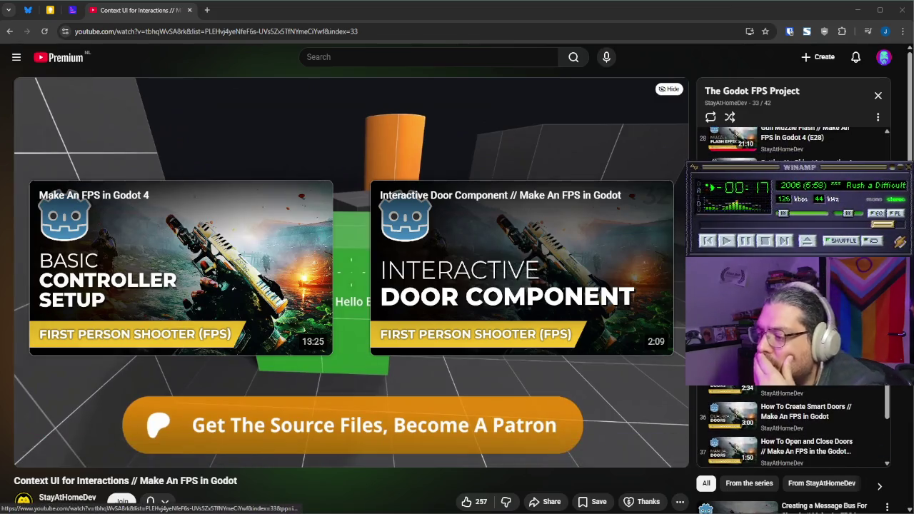
scroll(793, 286, "down", 3)
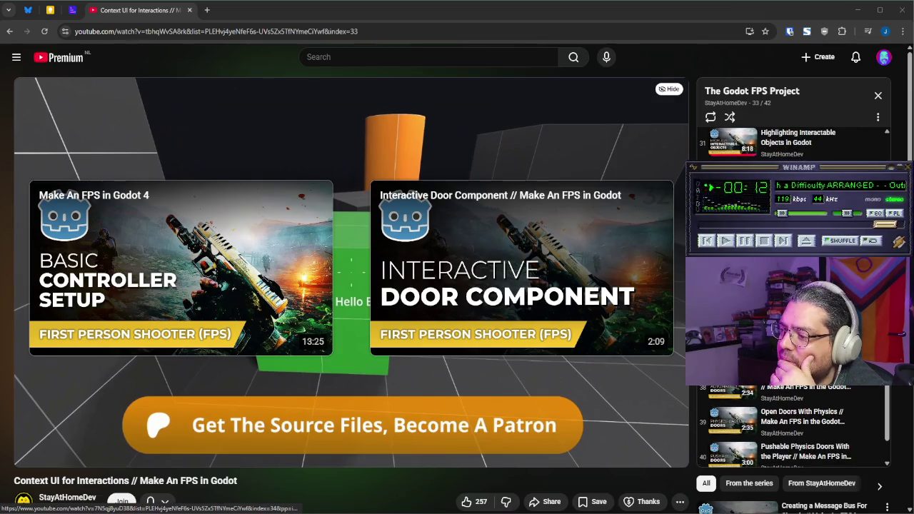
scroll(793, 286, "down", 1)
scroll(793, 285, "down", 1)
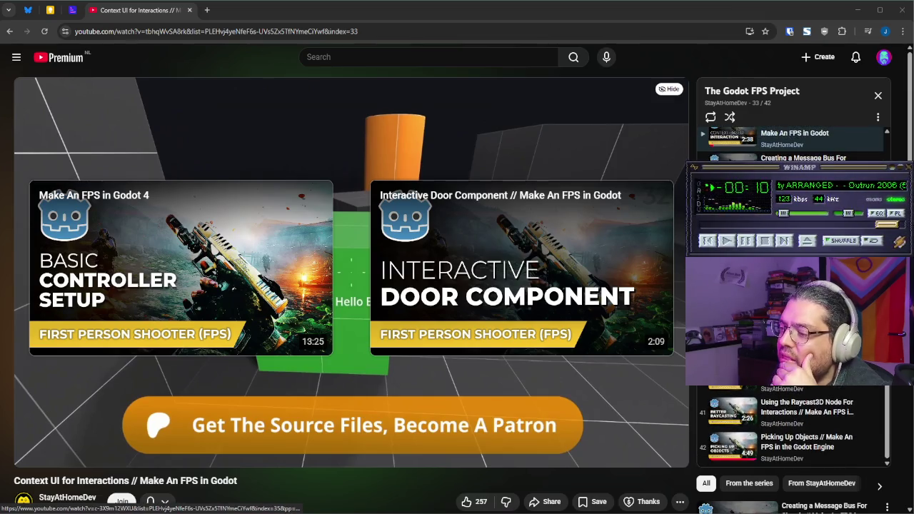
scroll(793, 285, "up", 1)
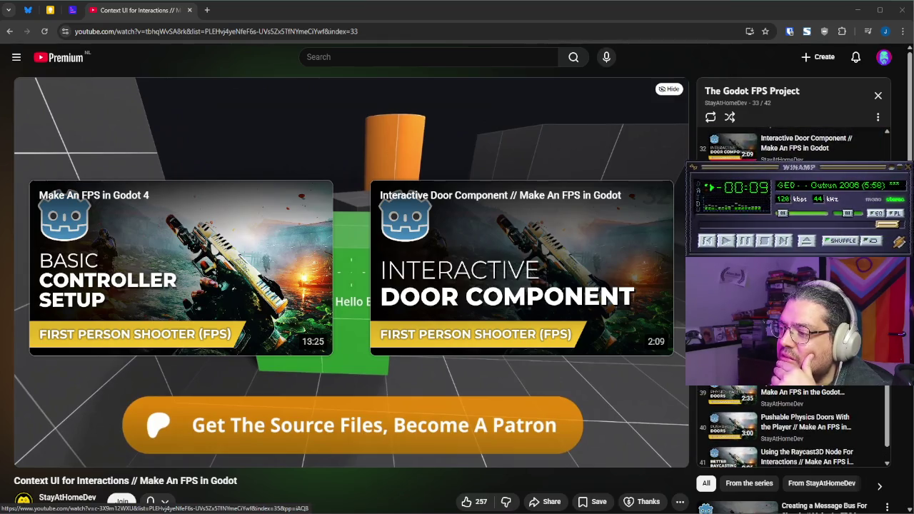
scroll(793, 286, "up", 1)
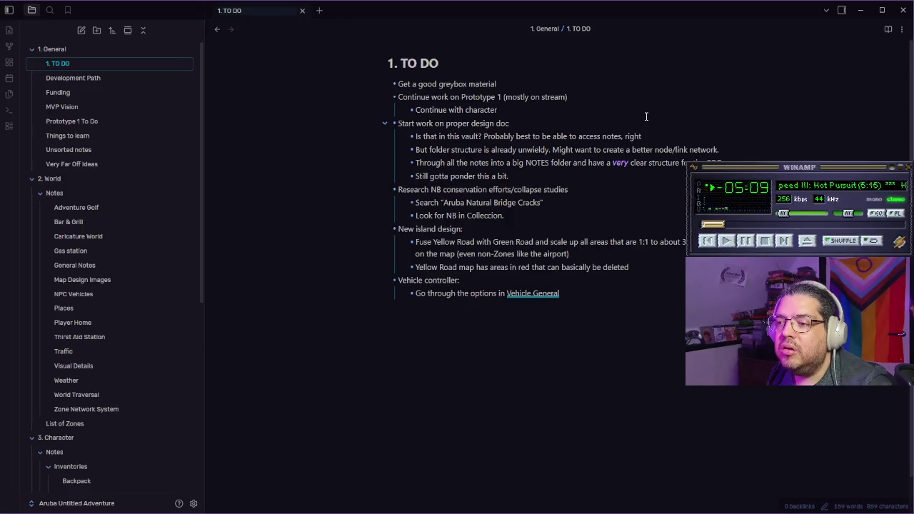
Step: Finish the character controller bullet so it reads '(add interaction through StayAtHomeDev stuff)'
type("contrro")
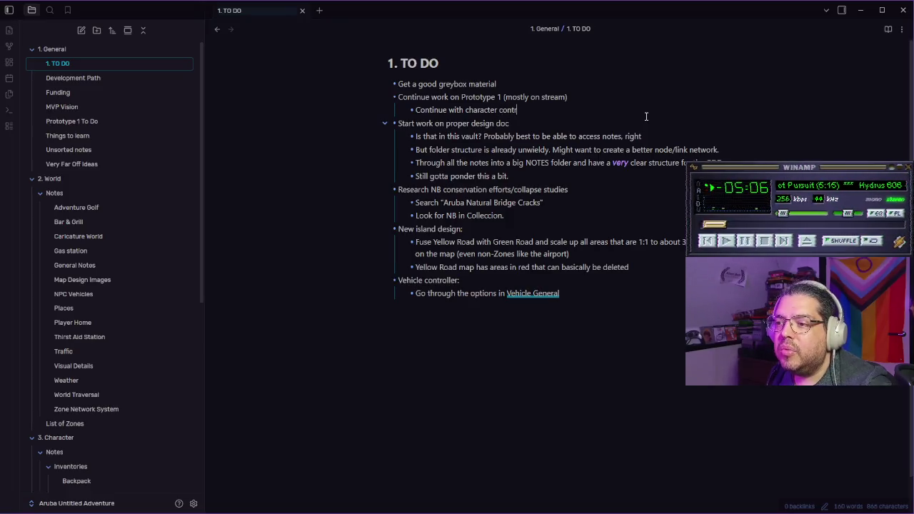
type("ler (add interact")
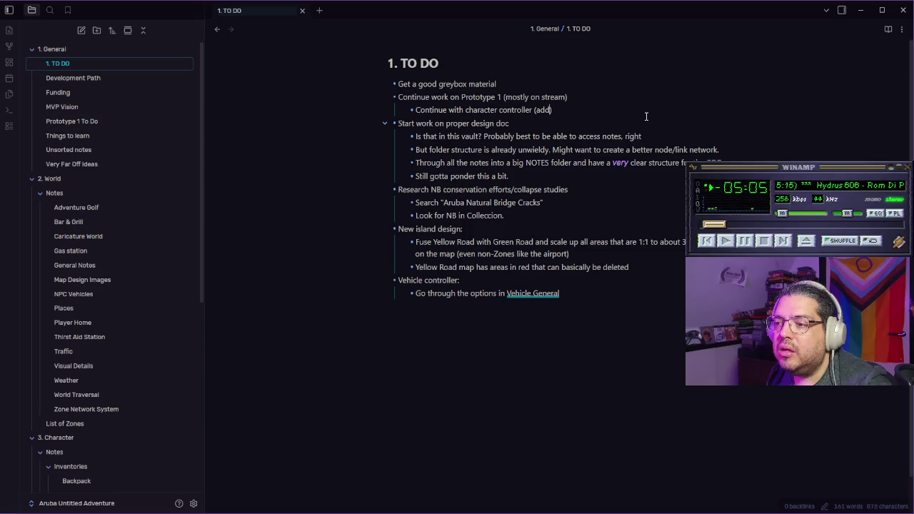
type("ion t")
type("gh")
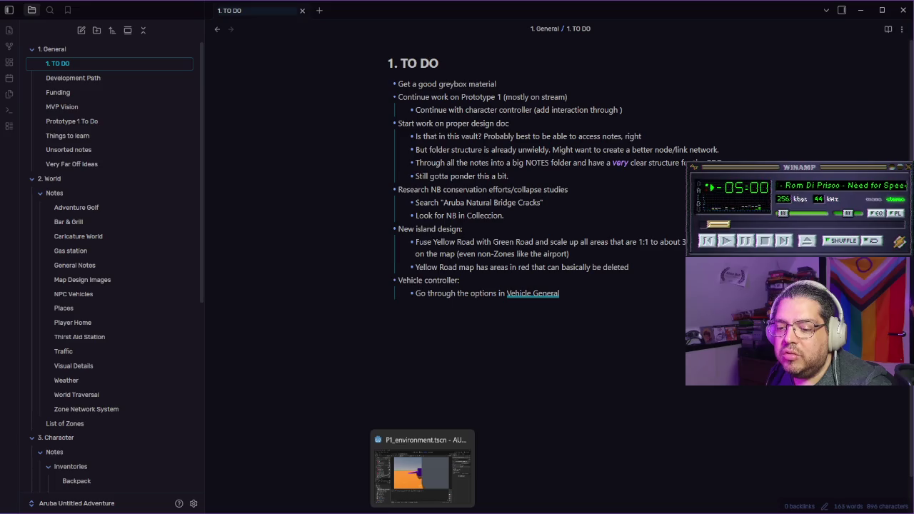
left_click(428, 500)
left_click(257, 506)
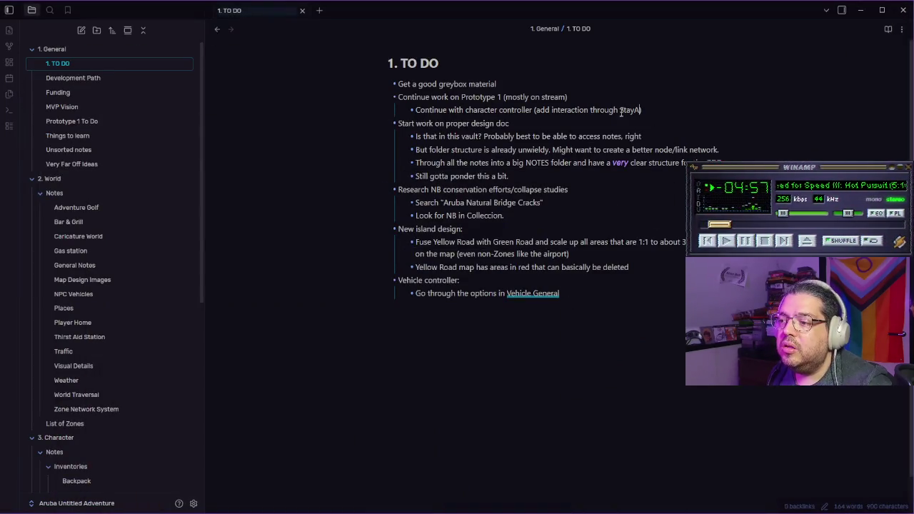
type("HomeDev stuff")
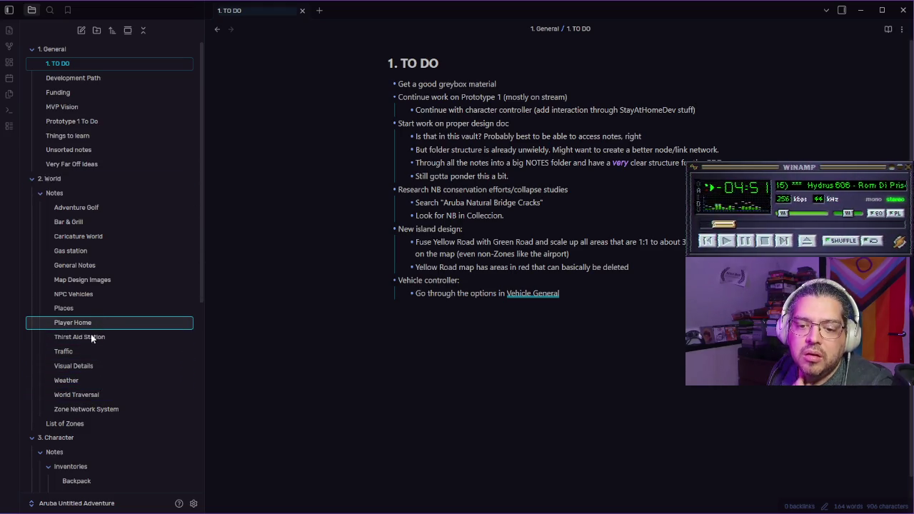
Step: Look through the Character Controlled To Do and Prototype 1 To Do notes, then return to 1. TO DO
scroll(93, 343, "down", 5)
left_click(115, 318)
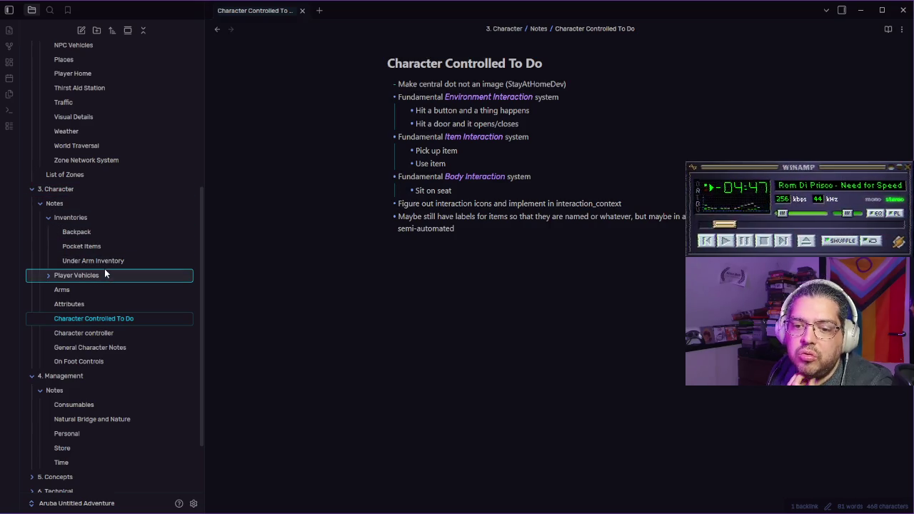
scroll(102, 339, "up", 5)
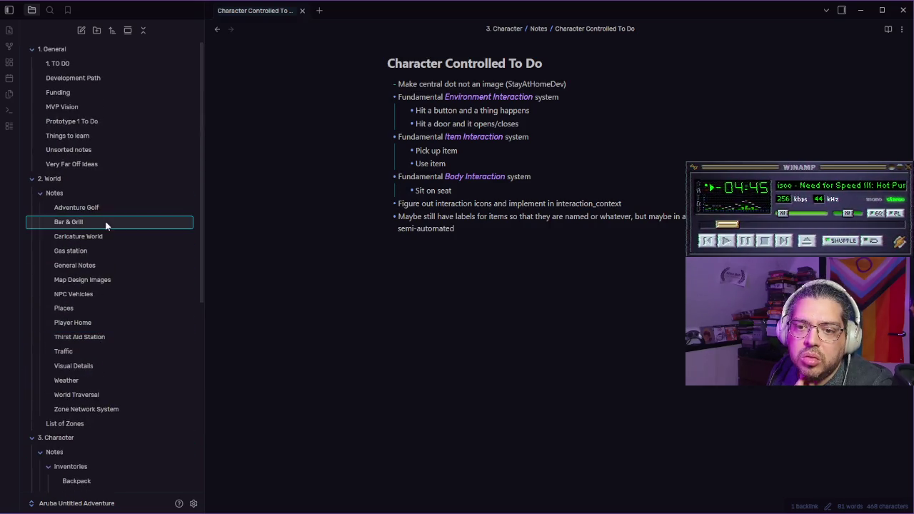
left_click(92, 123)
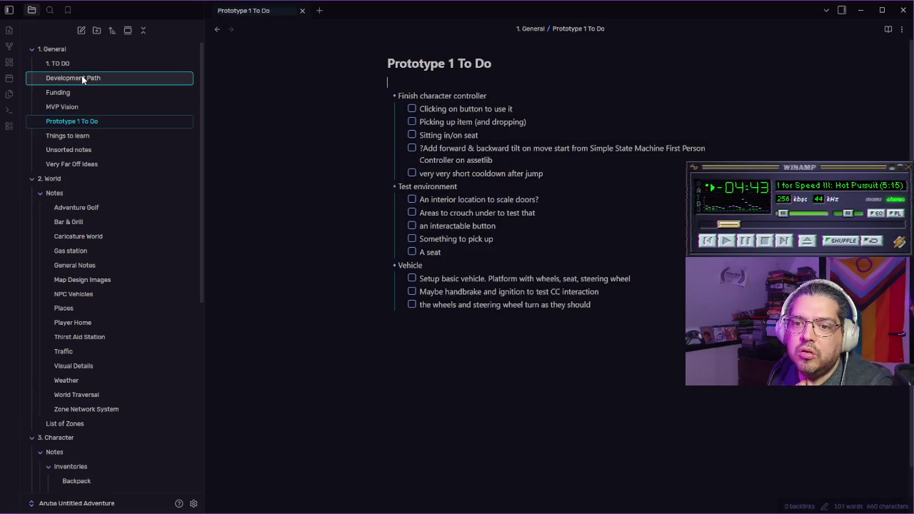
left_click(57, 63)
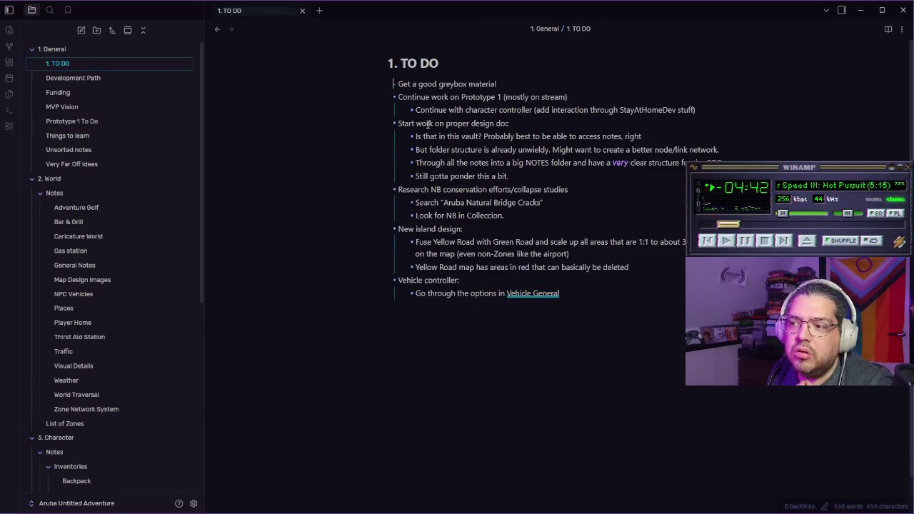
Step: Add a sub-bullet linking [[Prototype 1 To Do]] and [[Character Controlled To Do]], then return to Godot
left_click(729, 114)
key("Return")
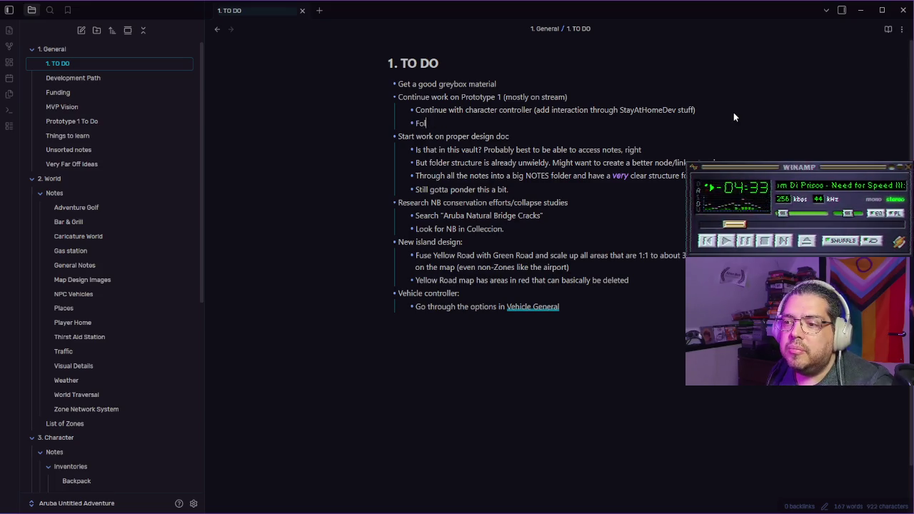
type("[[proto")
key("Return")
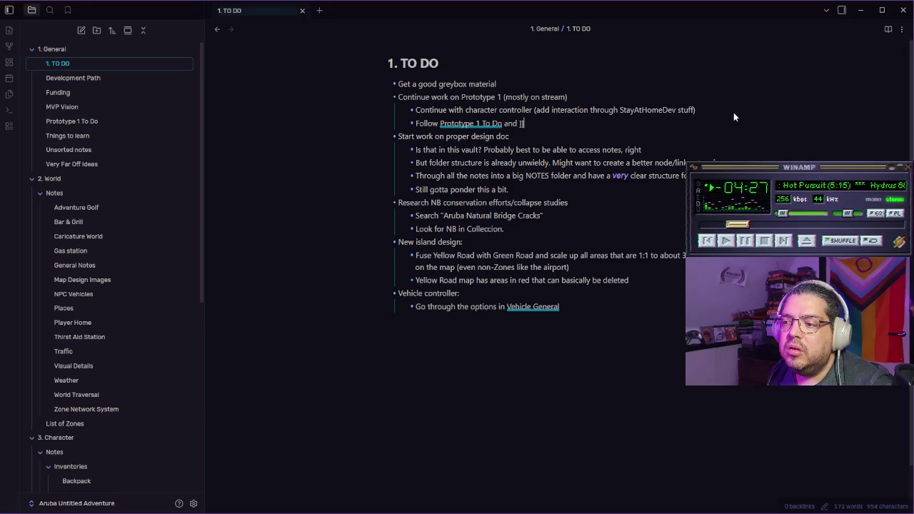
type("[[charac")
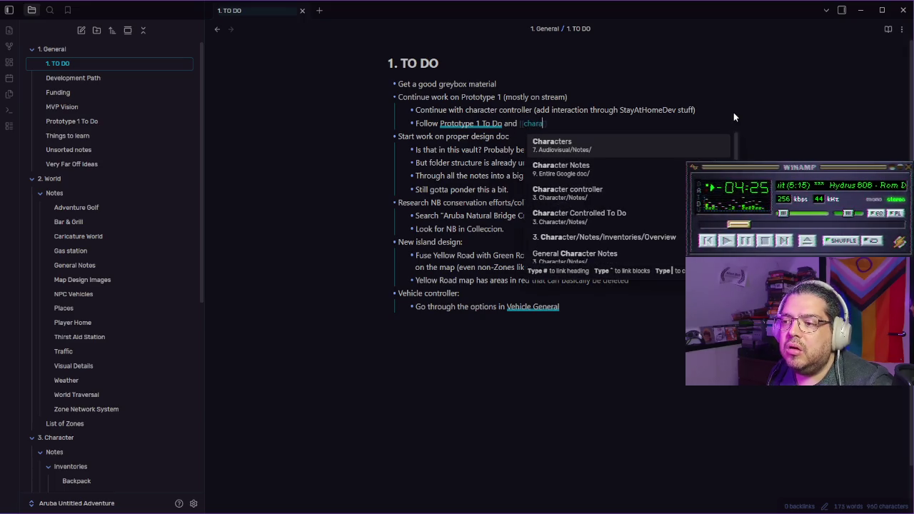
key("Down")
key("Down")
key("Down")
key("Return")
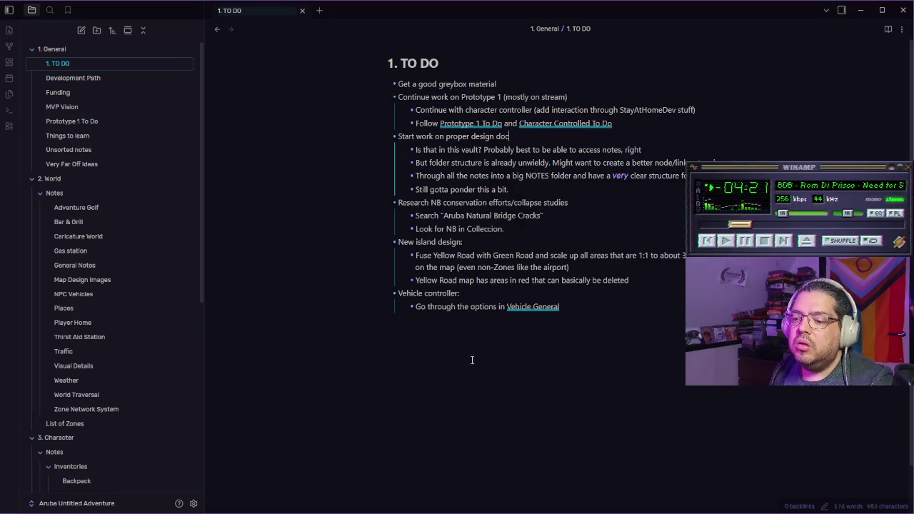
key("alt+Tab")
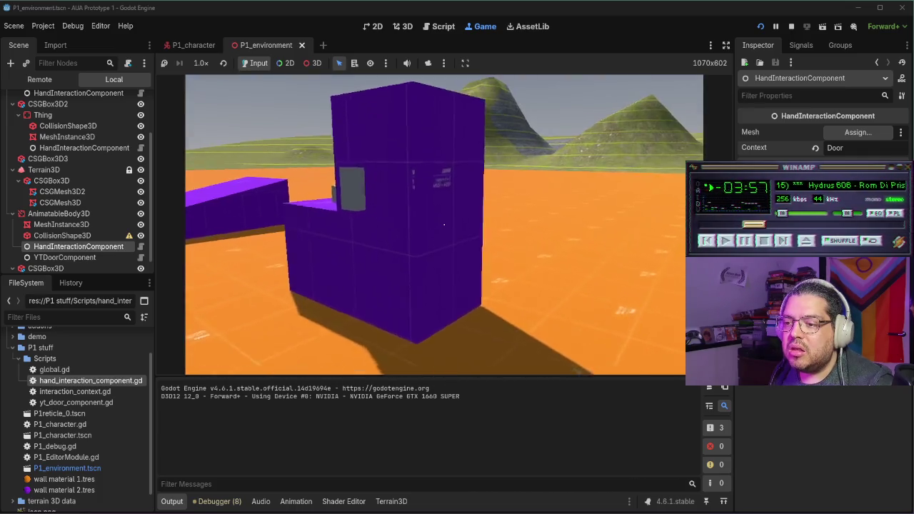
Step: Append 'Maybe right click for zoom instead? What for middle click and wheel?' to Unsorted notes
key("alt+Tab")
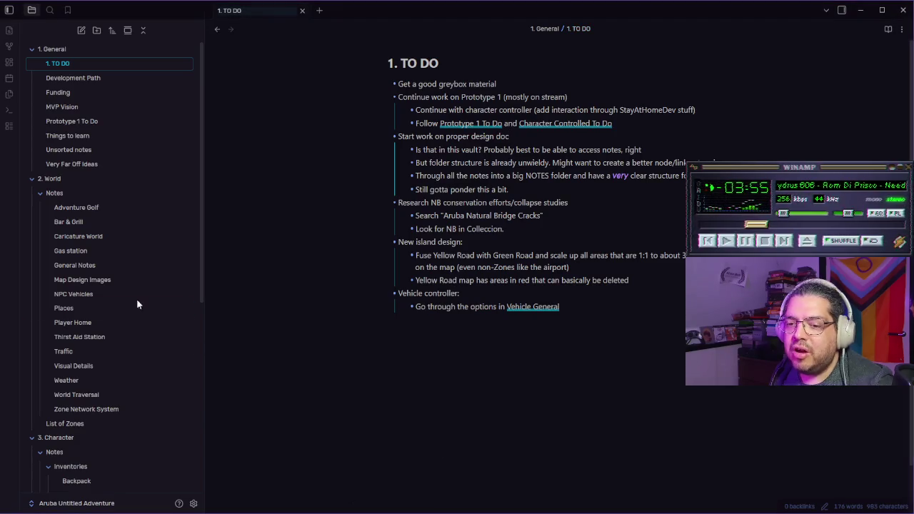
left_click(107, 150)
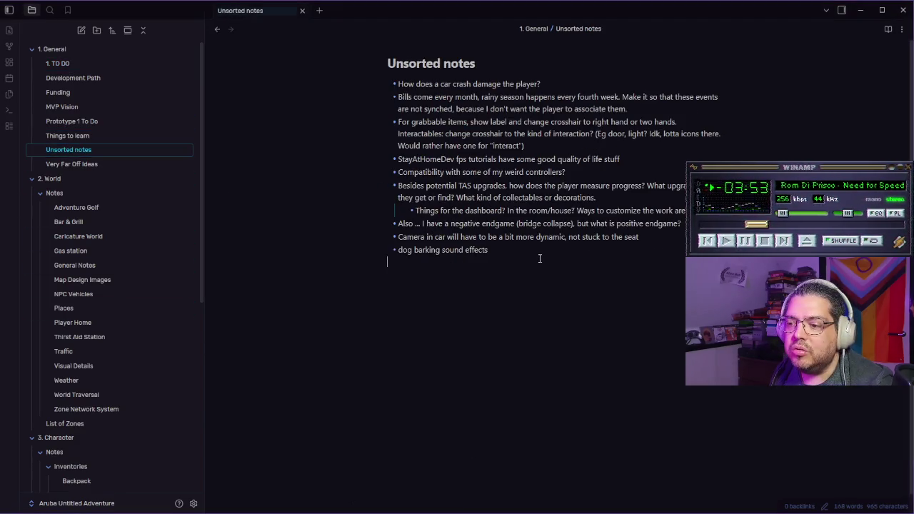
type("Ma")
type("right click f")
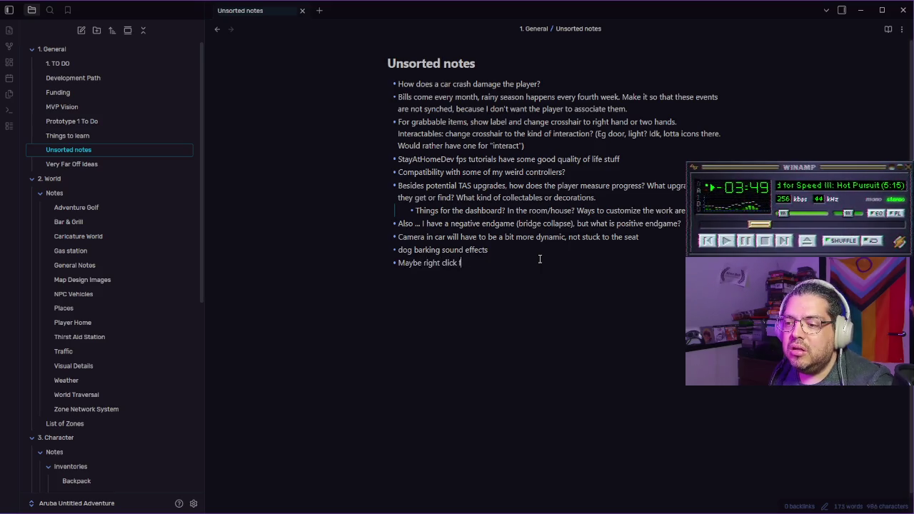
type("instead? What for middle click and wheel?")
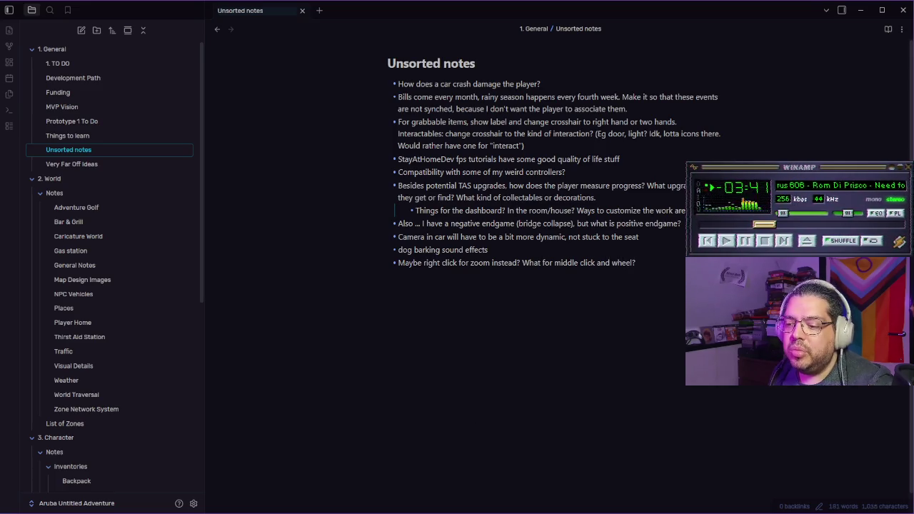
key("alt+Tab")
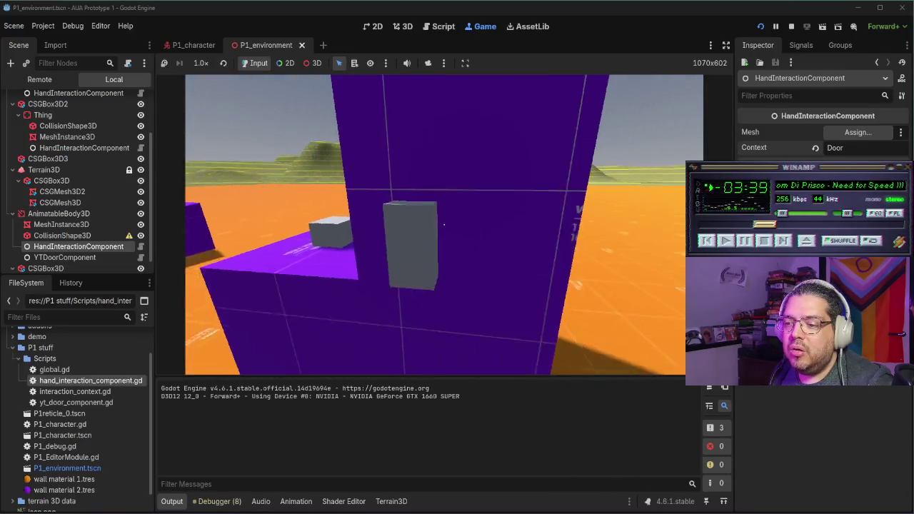
Step: Use the wall button repeatedly, then the Thing cube and the door, watching the Button label
left_click(444, 225)
left_click(444, 225)
left_click(443, 225)
left_click(443, 225)
left_click(444, 225)
left_click(443, 225)
left_click(444, 225)
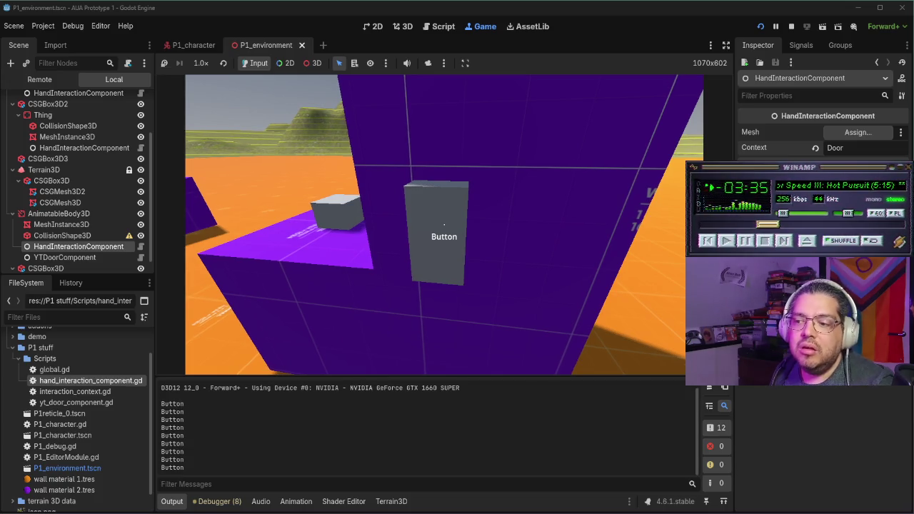
left_click(443, 225)
left_click(444, 225)
left_click(444, 225)
left_click(444, 225)
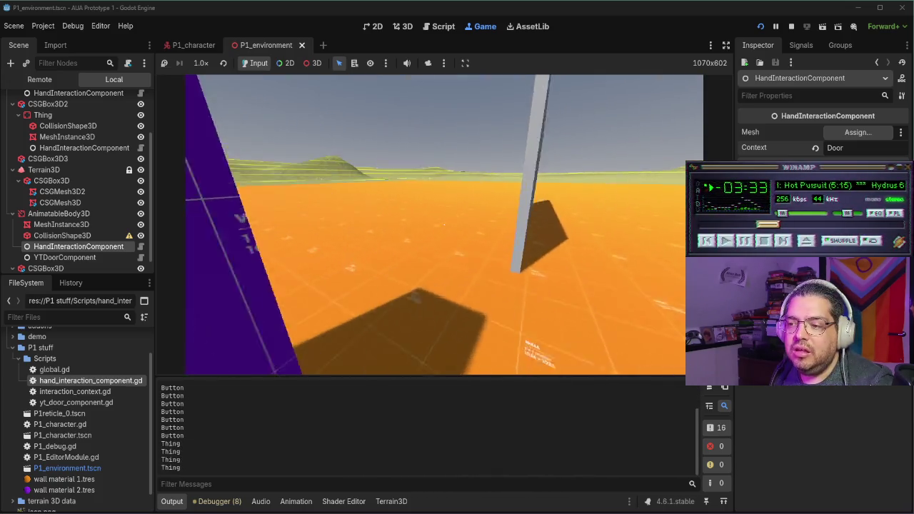
left_click(443, 225)
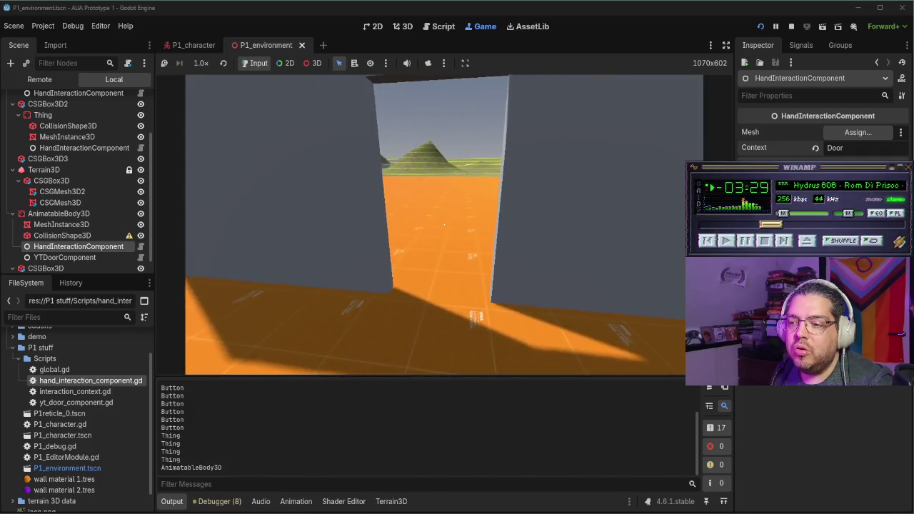
left_click(443, 225)
Step: Walk up to the button structure, use the button again, then back away
key("w")
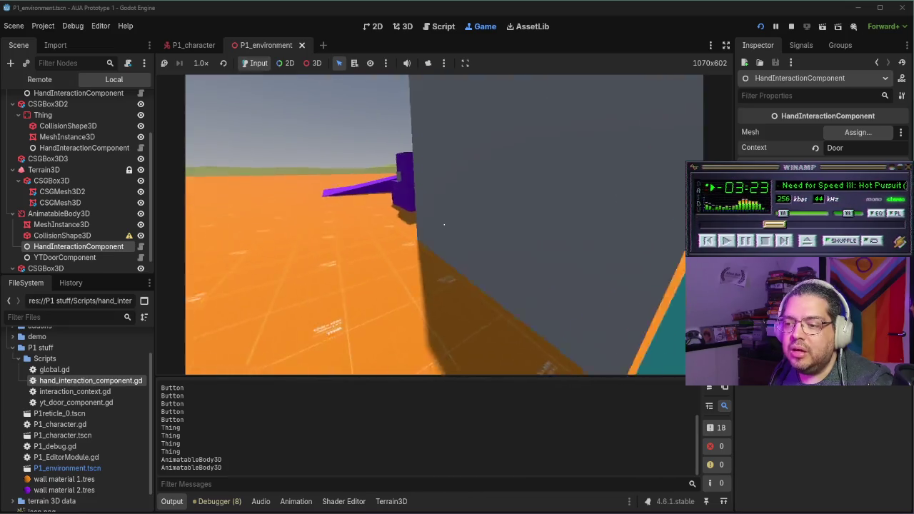
key("w")
left_click(444, 225)
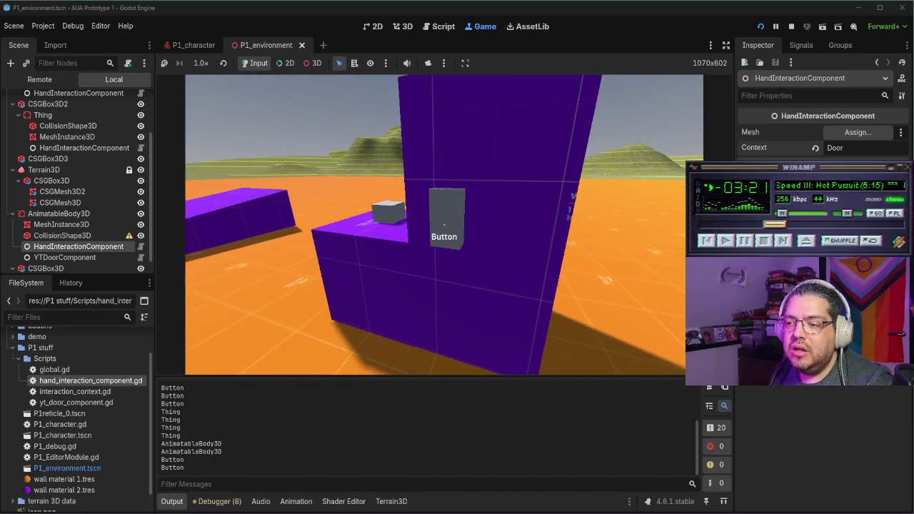
key("s")
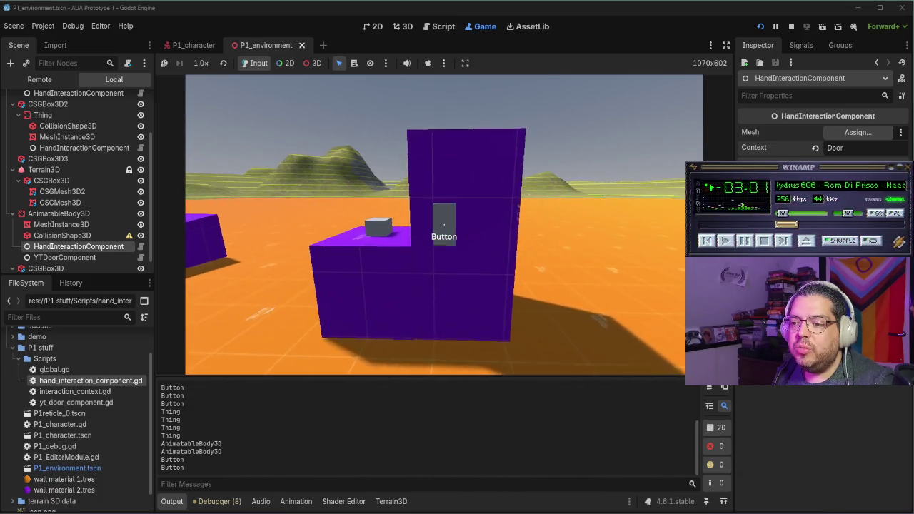
key("alt+Tab")
key("alt+Tab")
key("alt+Tab")
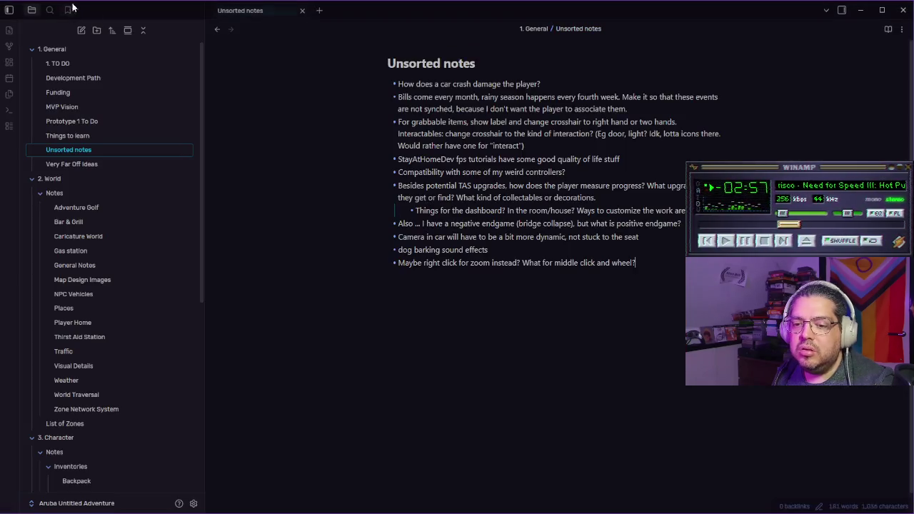
Step: Scroll the file explorer and open the Character Controlled To Do note
scroll(100, 343, "down", 5)
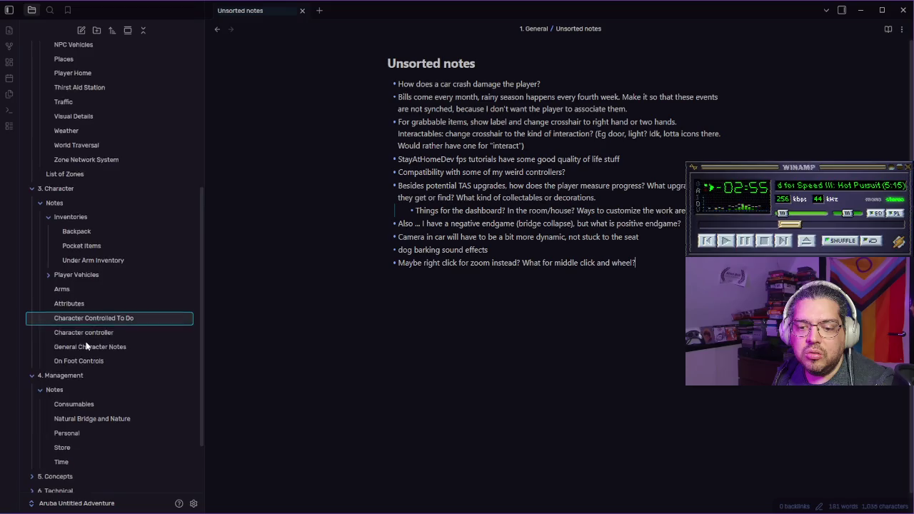
left_click(114, 243)
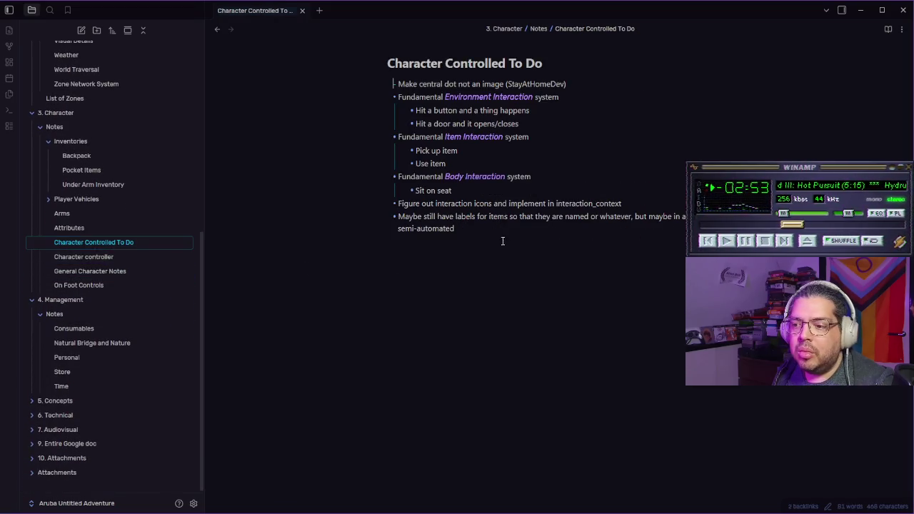